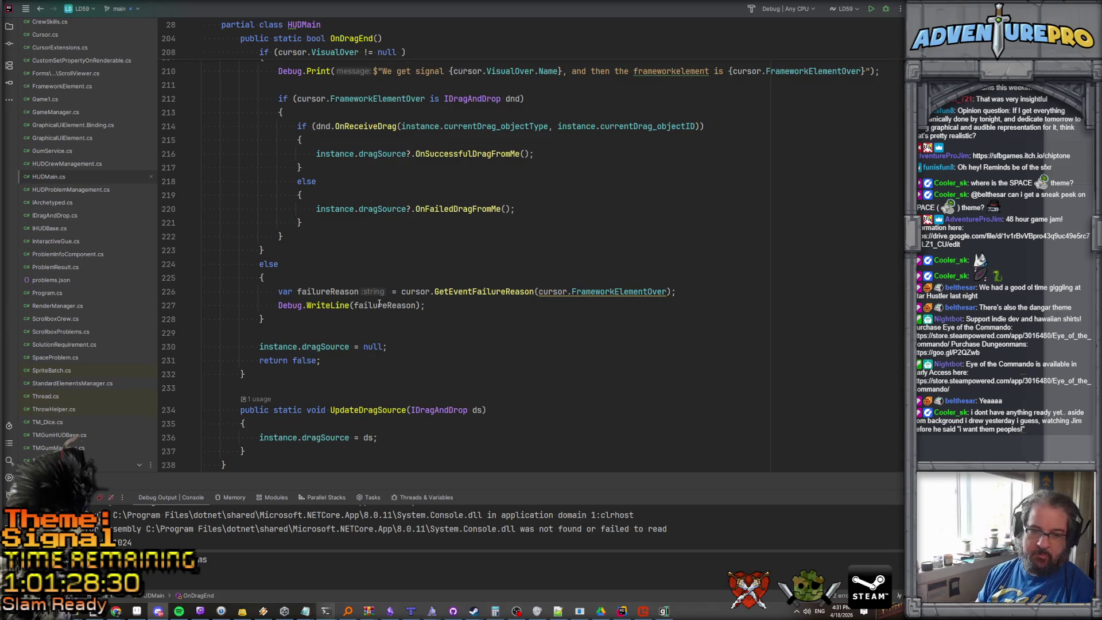
# Bring the Gum UI editor to the front to show the CrewInfoButtonComponent layout.
pyautogui.click(414, 258)
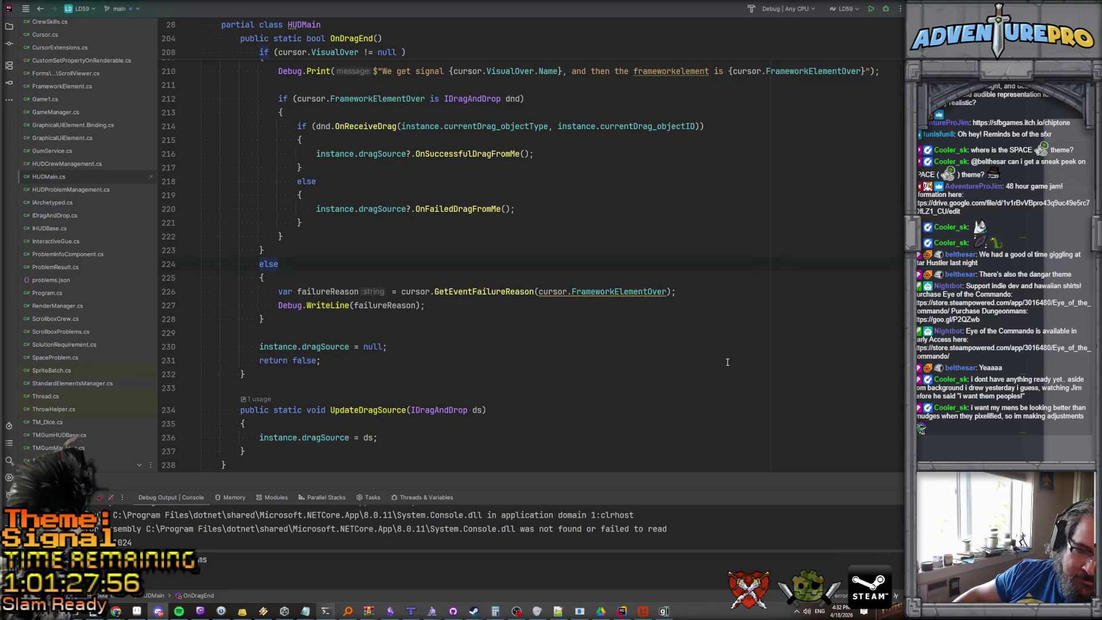
pyautogui.scroll(9, 564, 244)
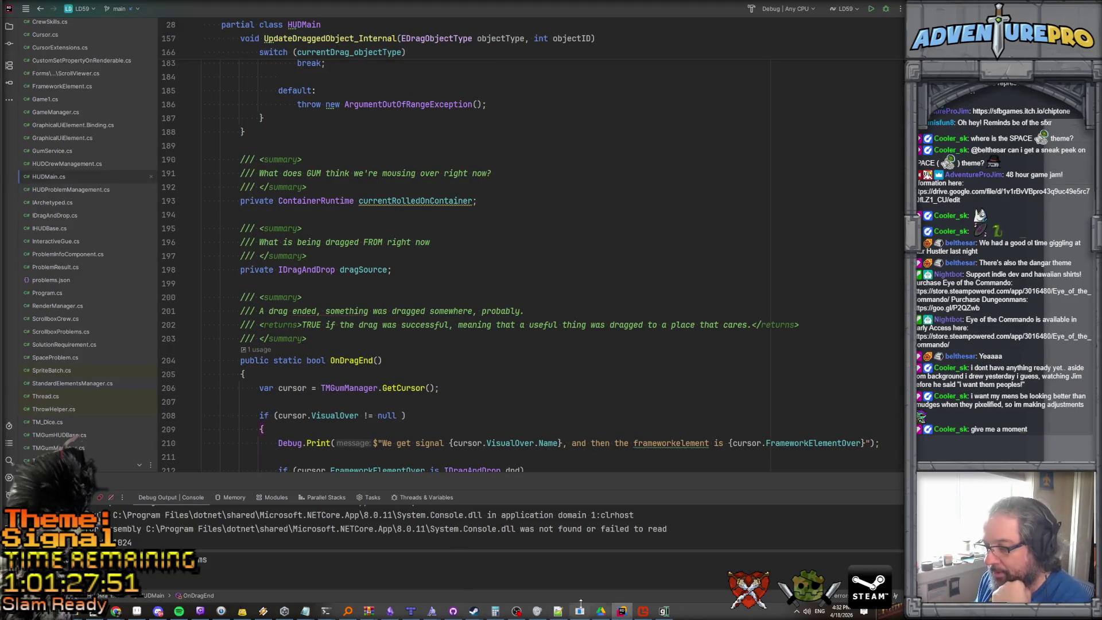
pyautogui.click(662, 612)
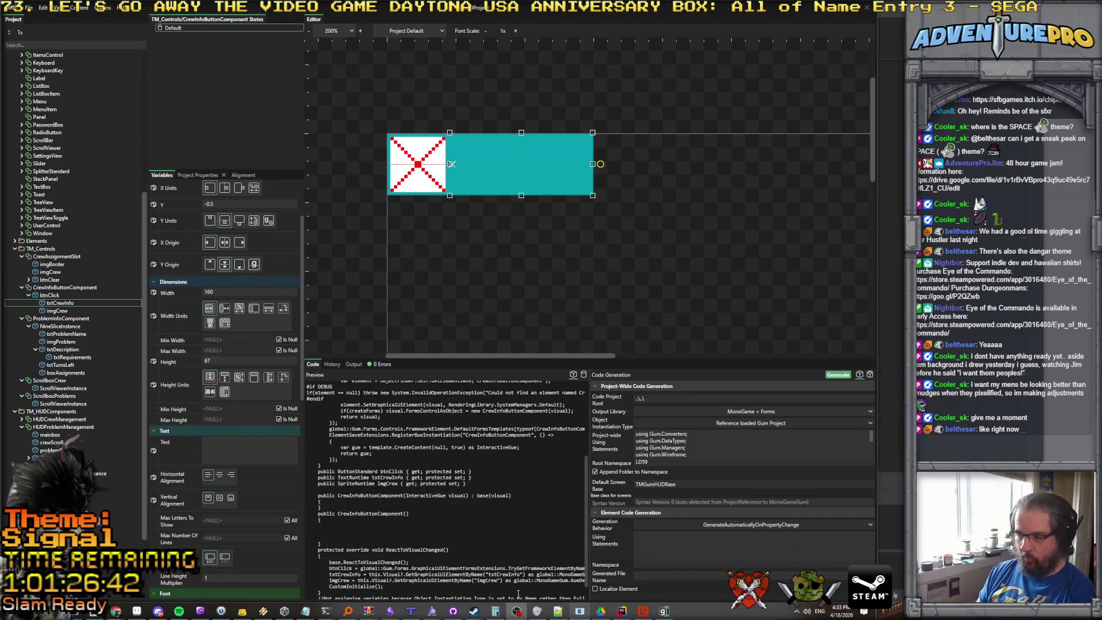
# Return to Rider and look through ButtonBase.cs and BeaconManager.cs.
pyautogui.click(622, 612)
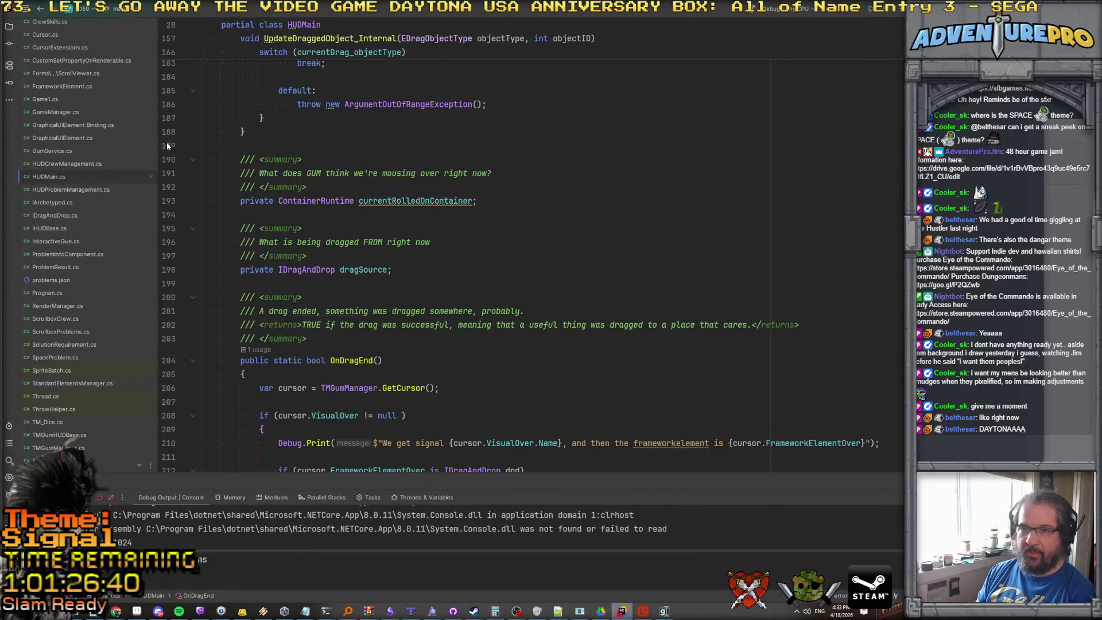
pyautogui.scroll(5, 62, 60)
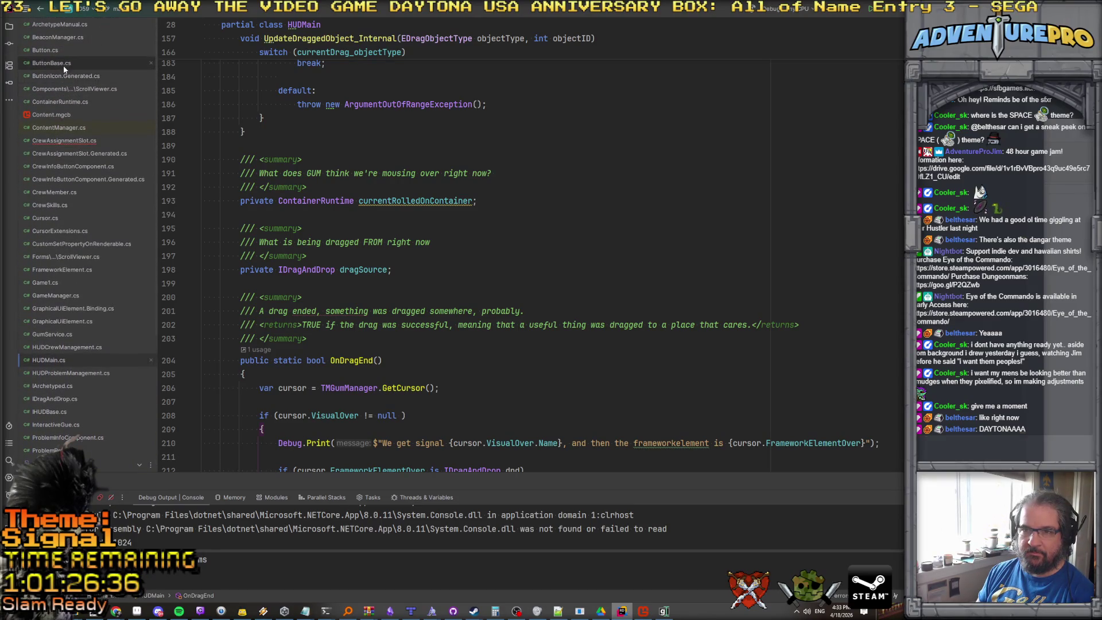
pyautogui.click(63, 64)
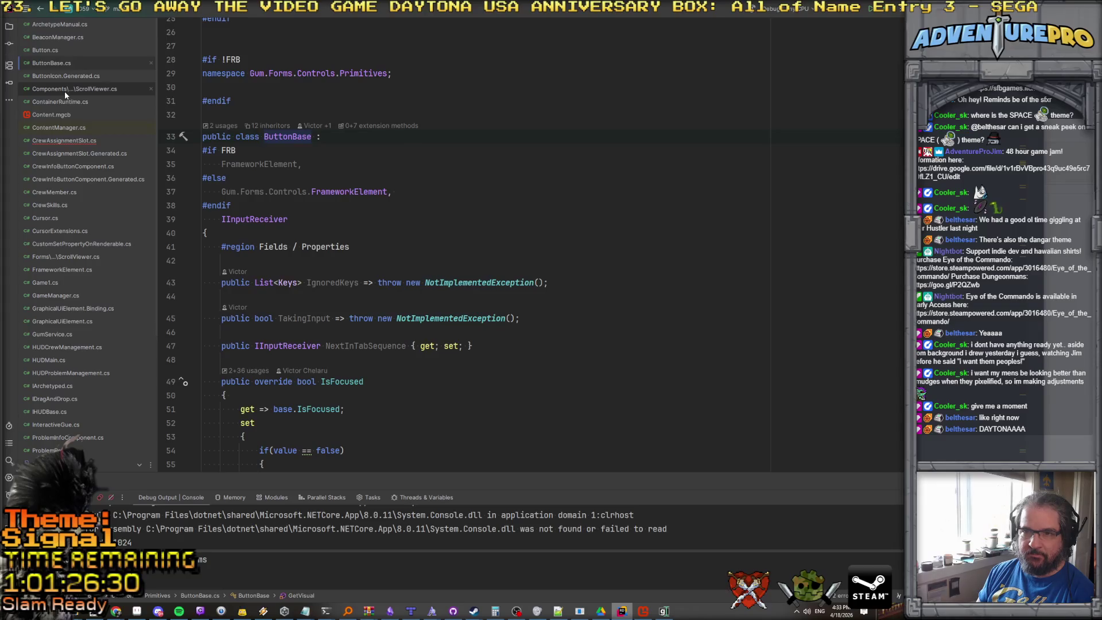
pyautogui.click(54, 36)
pyautogui.scroll(5, 353, 218)
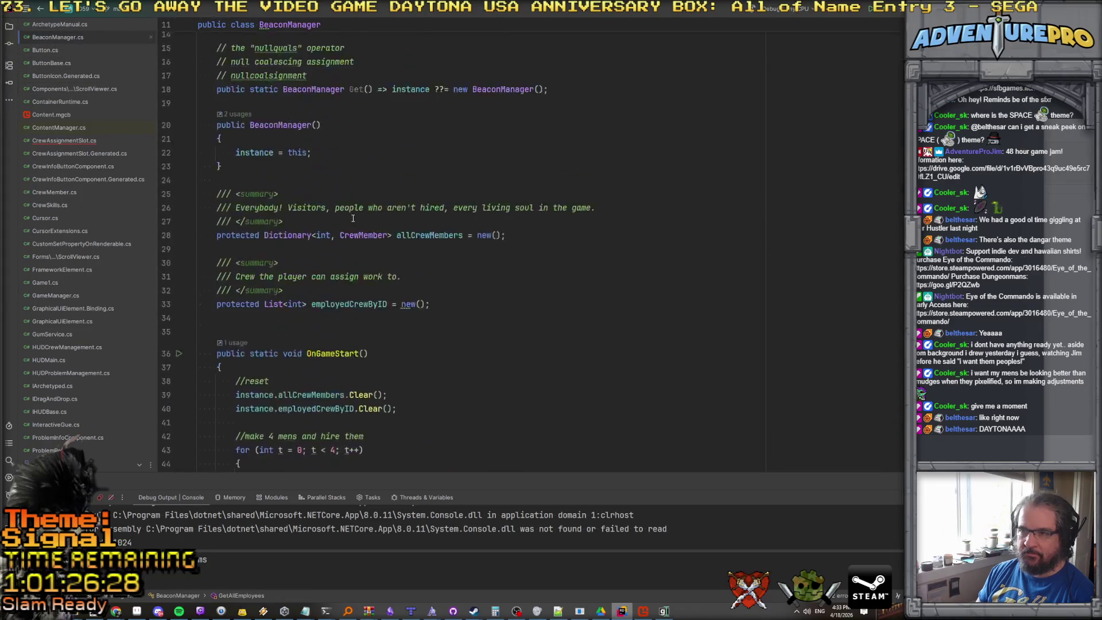
pyautogui.scroll(3, 353, 218)
pyautogui.scroll(-4, 353, 218)
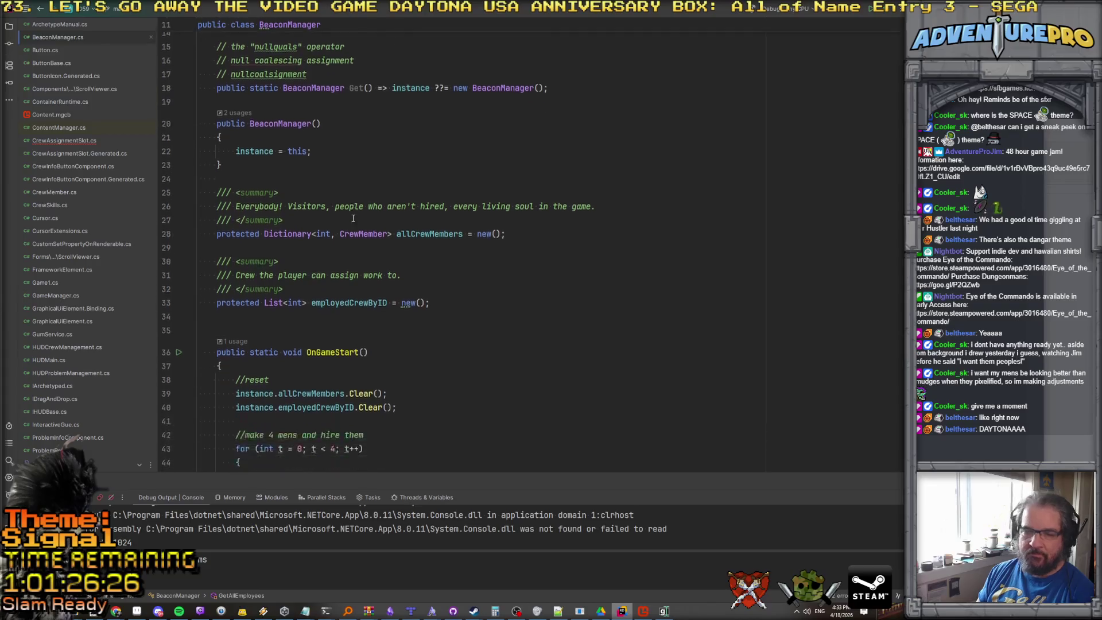
pyautogui.scroll(-2, 353, 218)
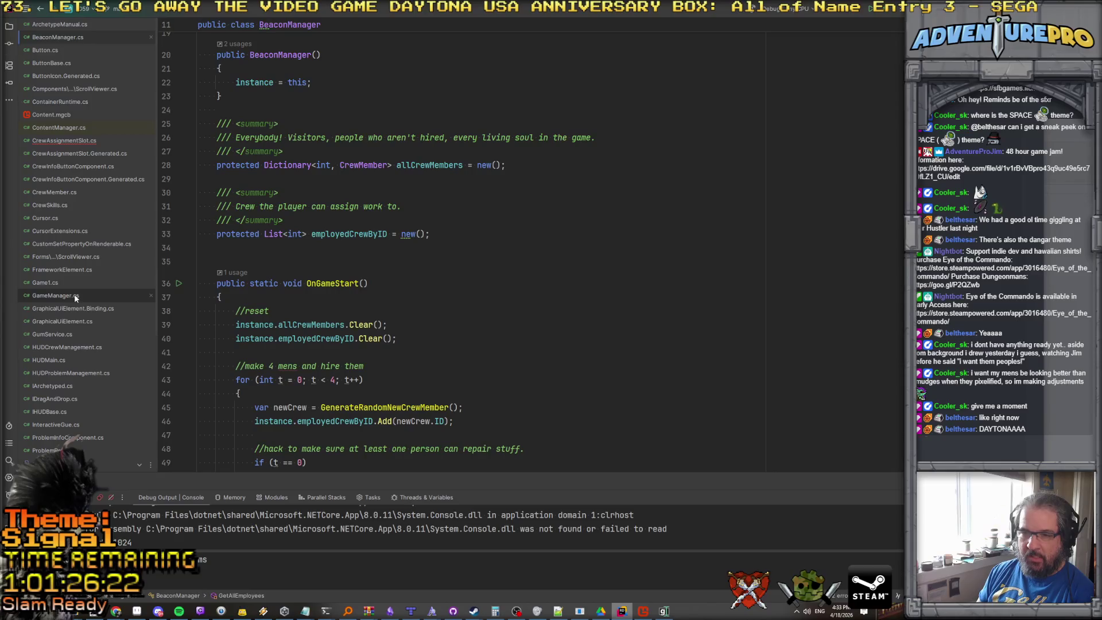
# Open GameManager.cs and add blank lines after the static instance field.
pyautogui.click(56, 295)
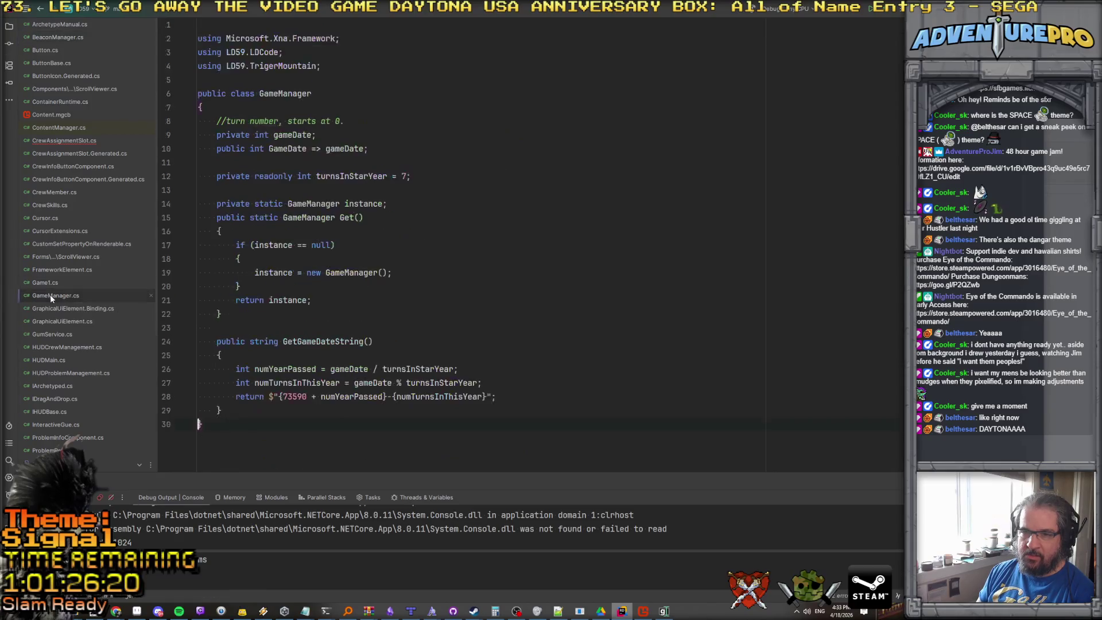
pyautogui.scroll(-2, 419, 290)
pyautogui.scroll(2, 419, 289)
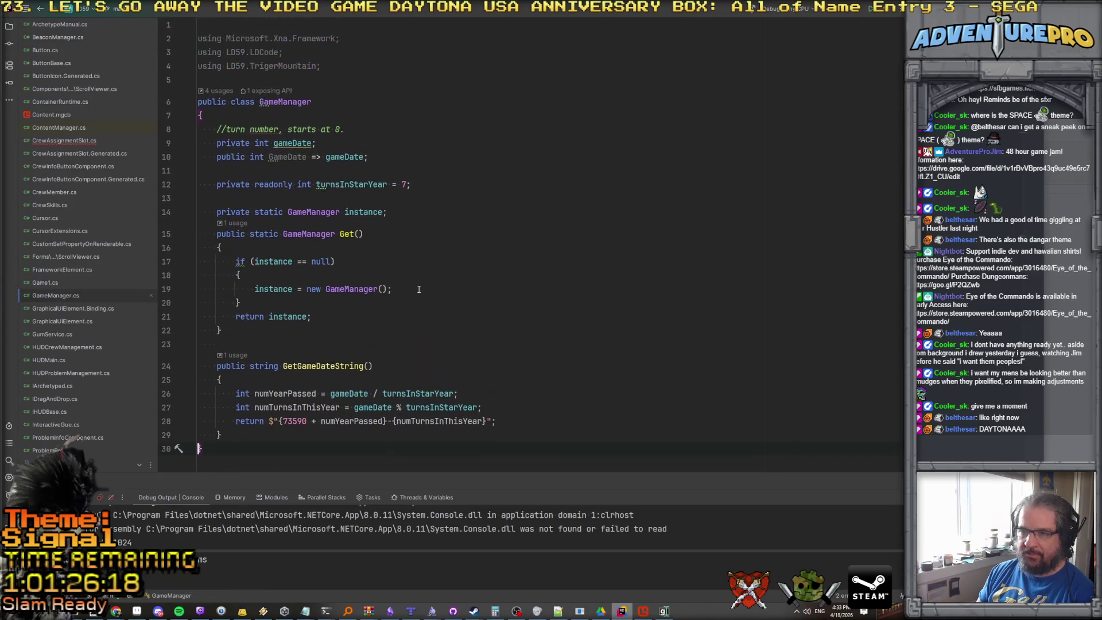
pyautogui.click(436, 211)
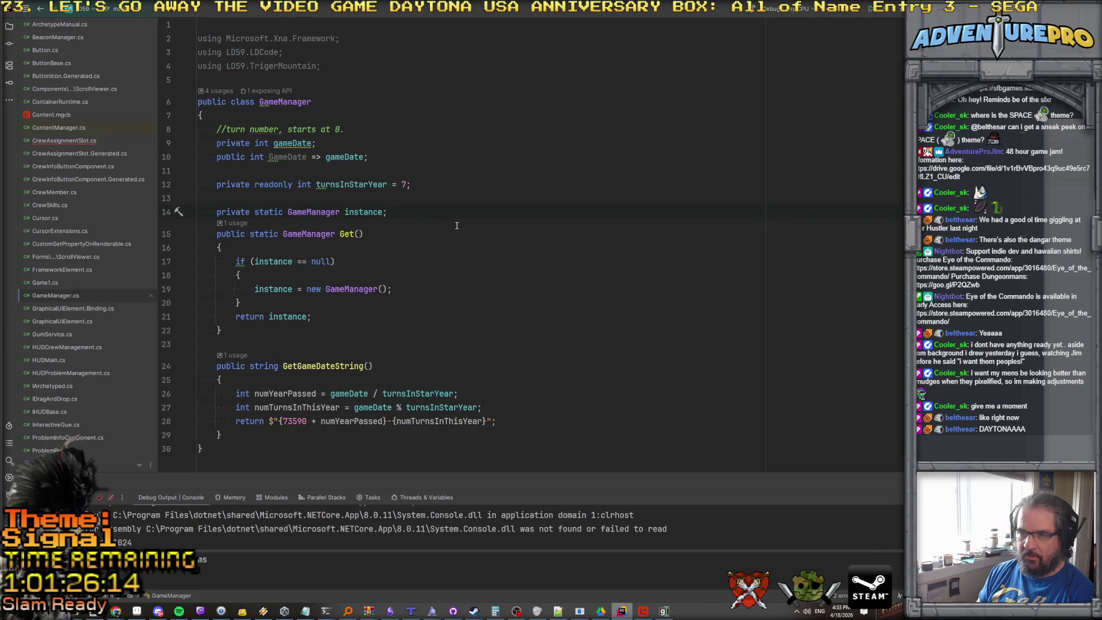
pyautogui.press('Return')
pyautogui.press('Return')
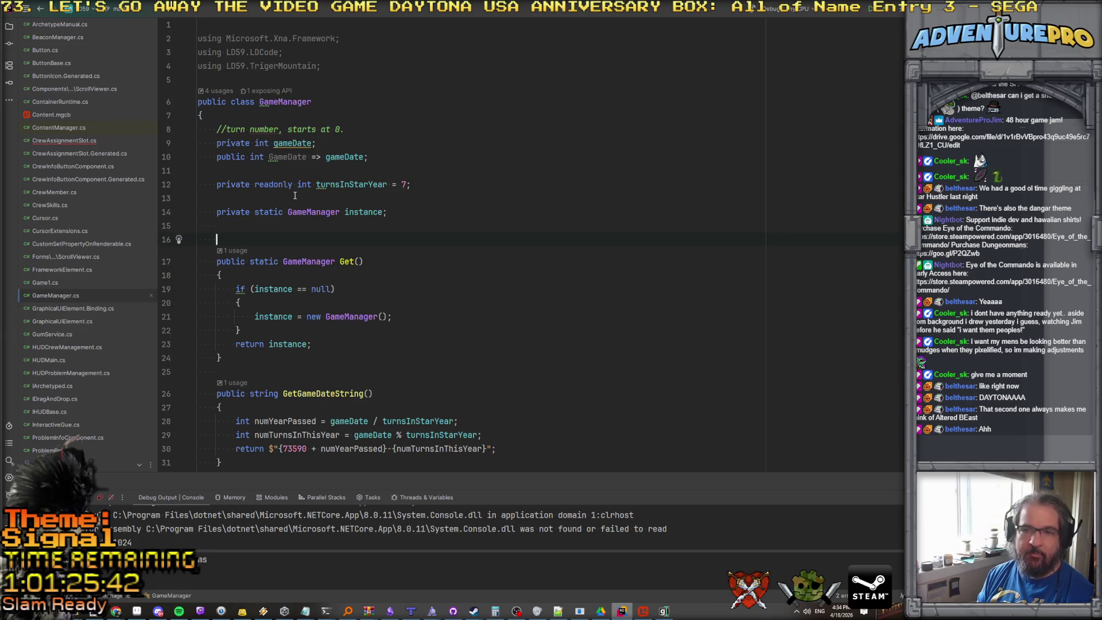
pyautogui.click(347, 229)
# Add a //SpaceProblems comment below the Get method's closing brace.
pyautogui.press('Return')
pyautogui.press('Return')
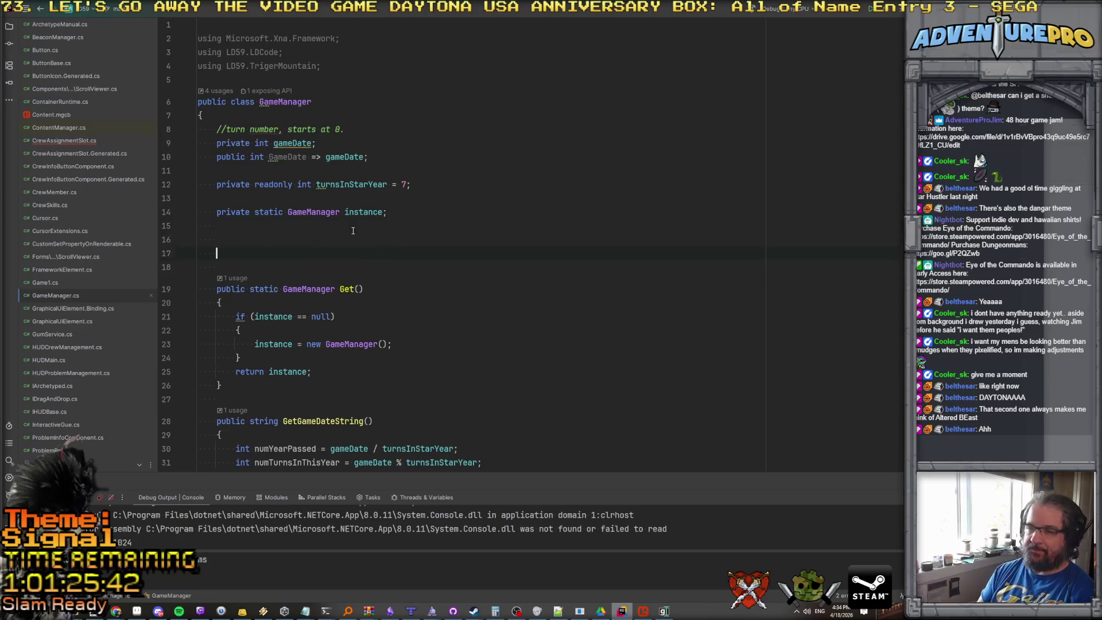
pyautogui.write('//')
pyautogui.hotkey('ctrl', 'z')
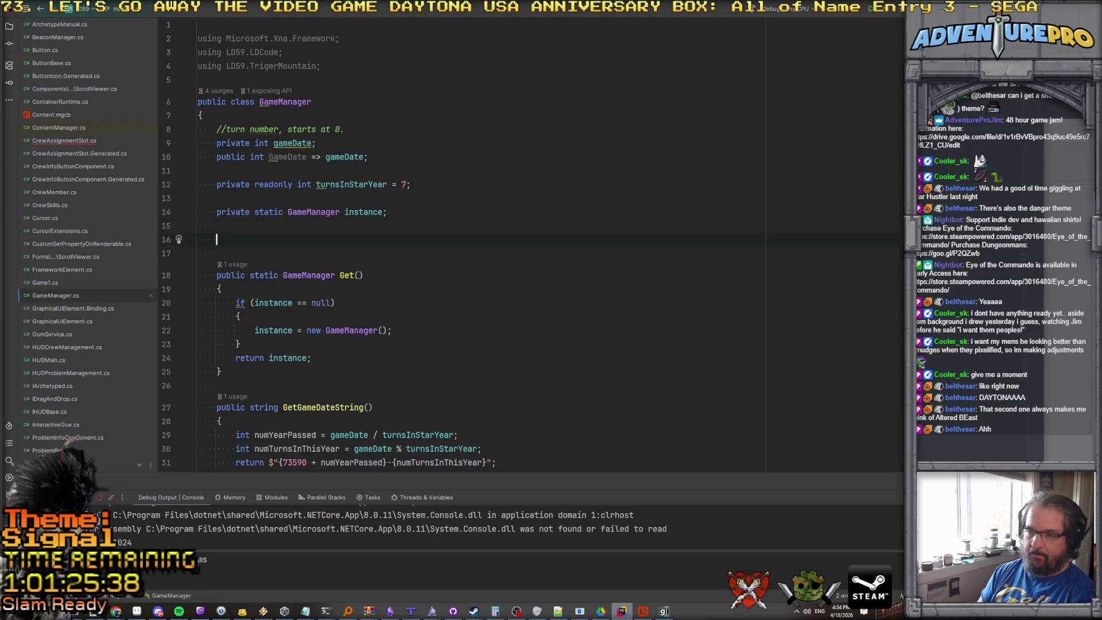
pyautogui.hotkey('ctrl', 'z')
pyautogui.hotkey('ctrl', 'z')
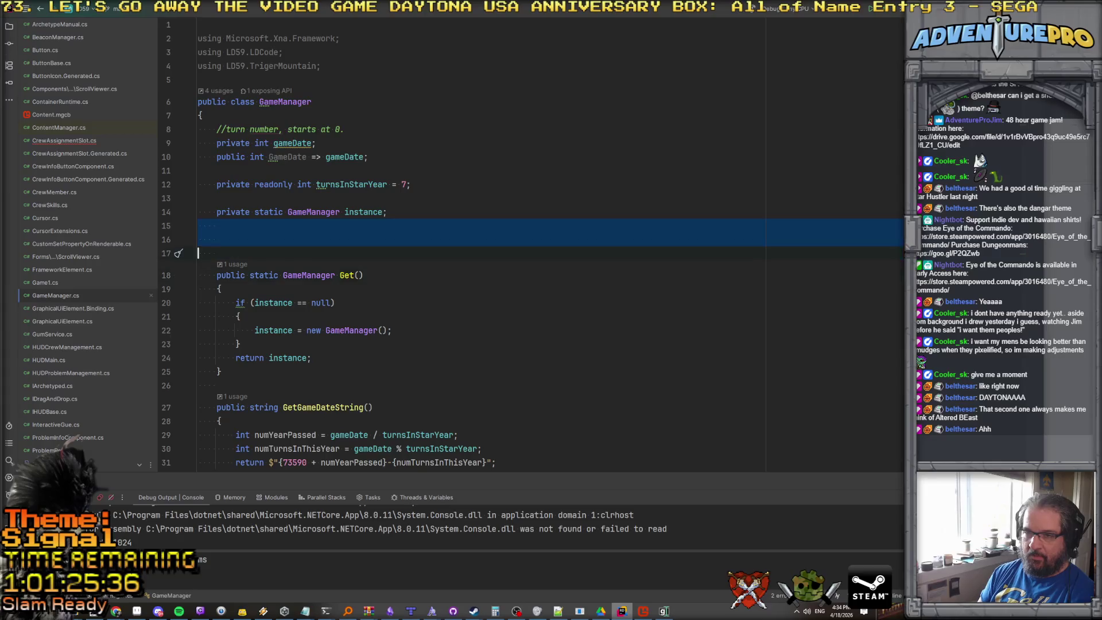
pyautogui.click(221, 344)
pyautogui.press('Return')
pyautogui.press('Return')
pyautogui.write('//')
pyautogui.write('lemns')
pyautogui.press('Return')
pyautogui.press('Return')
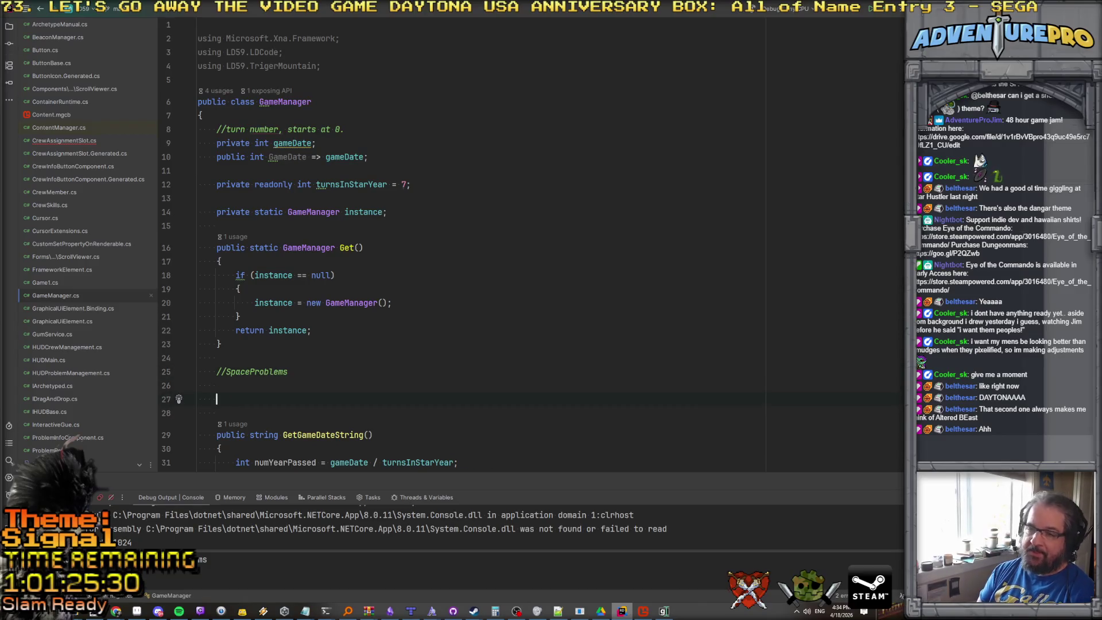
# Declare a List<SpaceProblem> activeProblems field and add the using import for List.
pyautogui.write('List<')
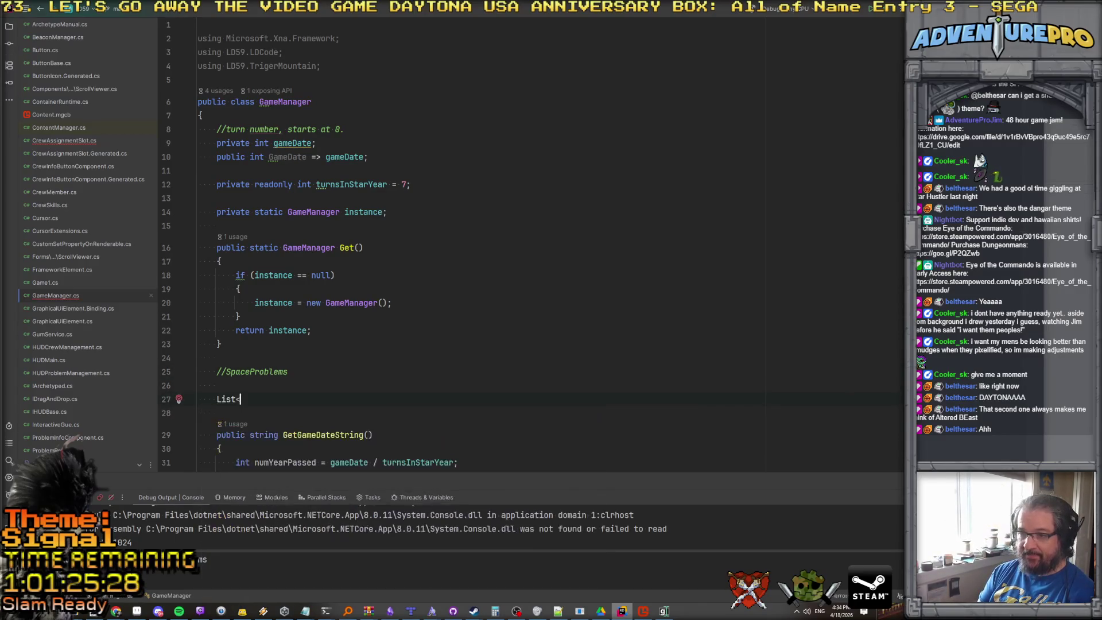
pyautogui.write('Space')
pyautogui.press('Return')
pyautogui.write('> ac')
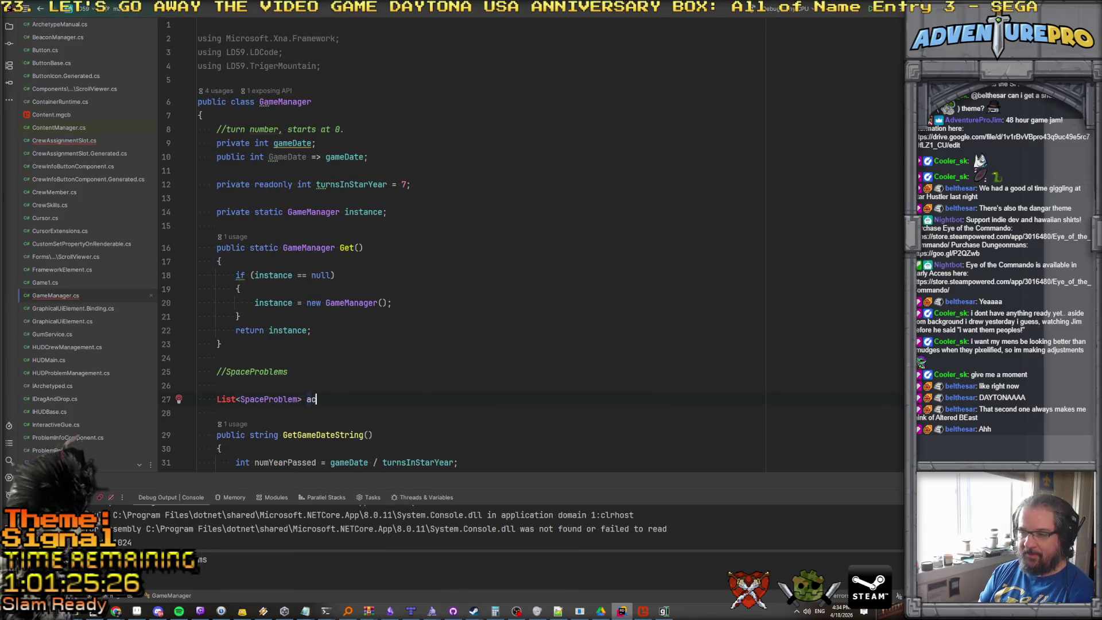
pyautogui.write('tiveProblems;')
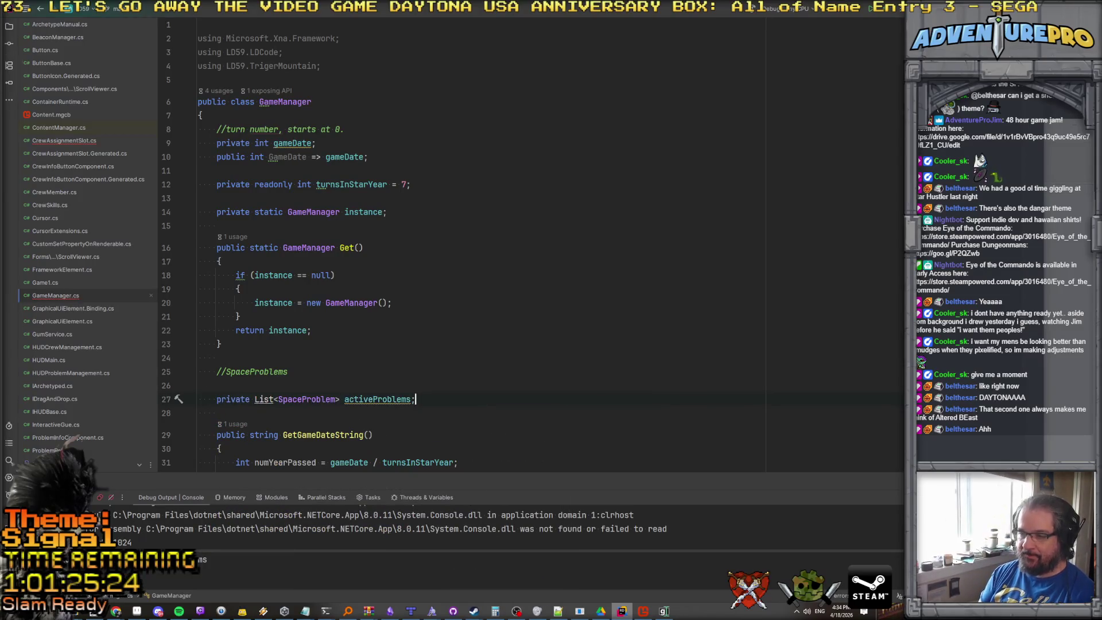
pyautogui.scroll(-3, 362, 194)
pyautogui.click(382, 278)
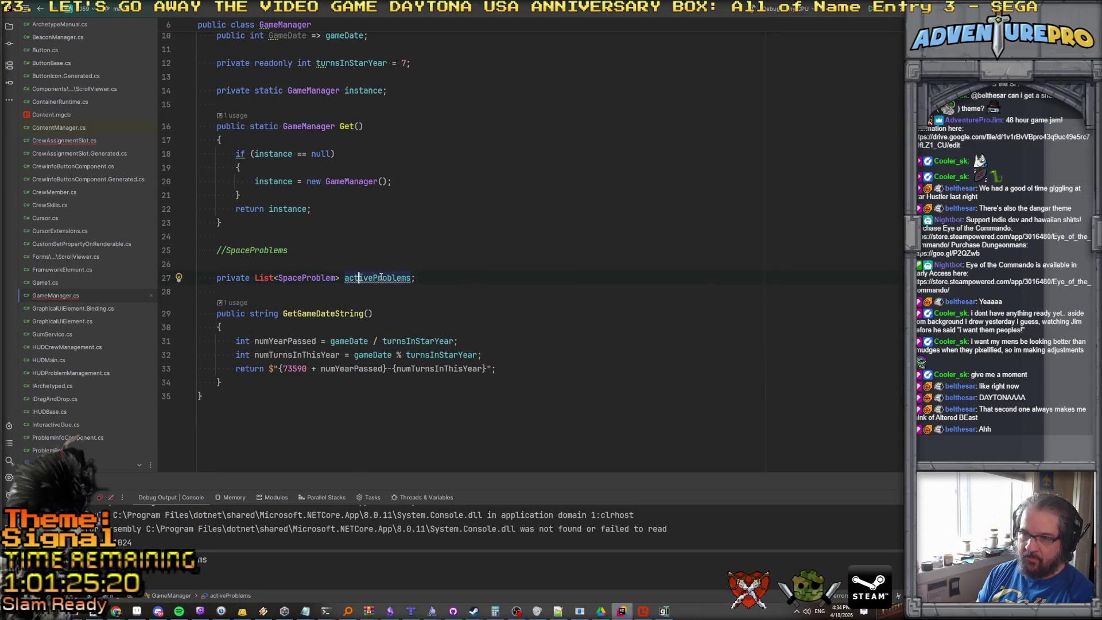
pyautogui.press('Left')
pyautogui.press('Left')
pyautogui.press('Left')
pyautogui.hotkey('alt', 'Return')
pyautogui.press('Return')
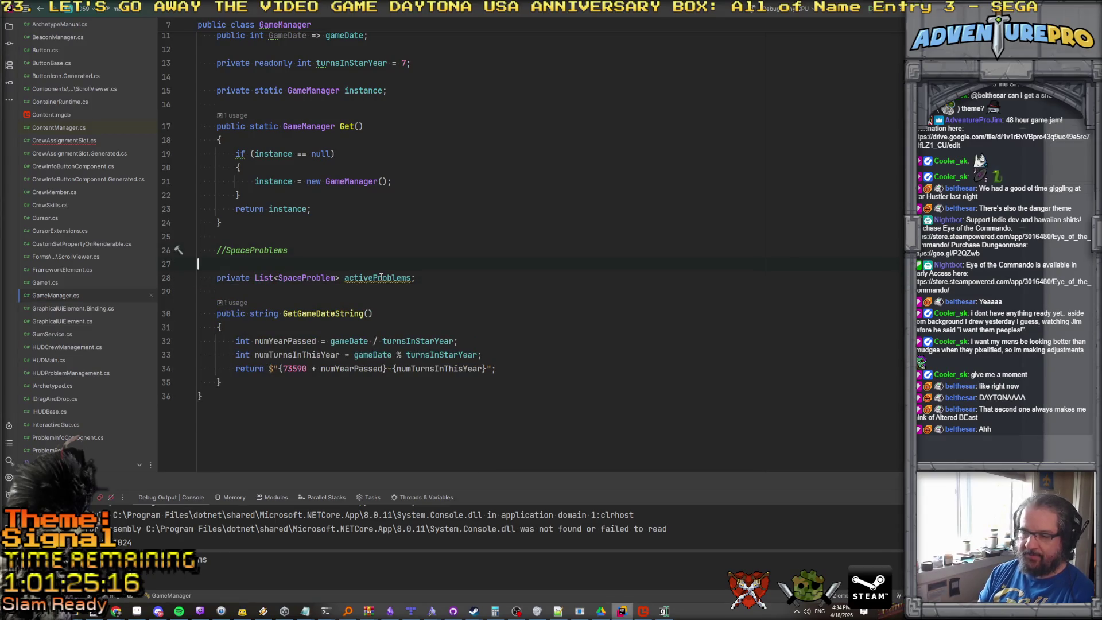
# Extend the comment to '//SpaceProblems section' and tidy the lines around the field.
pyautogui.press('Up')
pyautogui.press('End')
pyautogui.write('section')
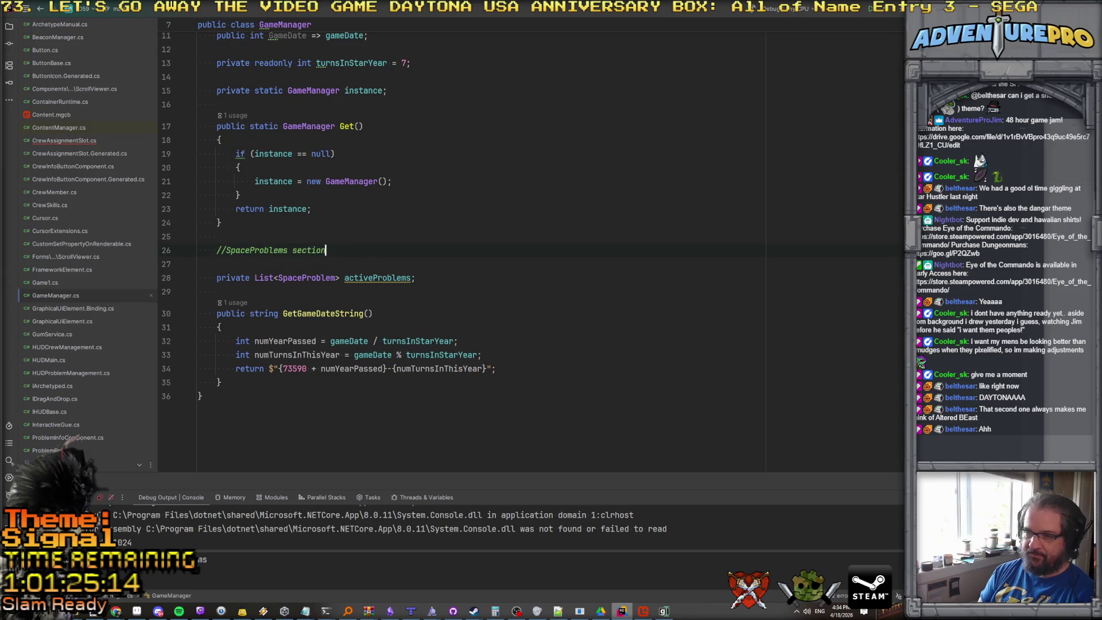
pyautogui.press('Delete')
pyautogui.press('Return')
pyautogui.press('Return')
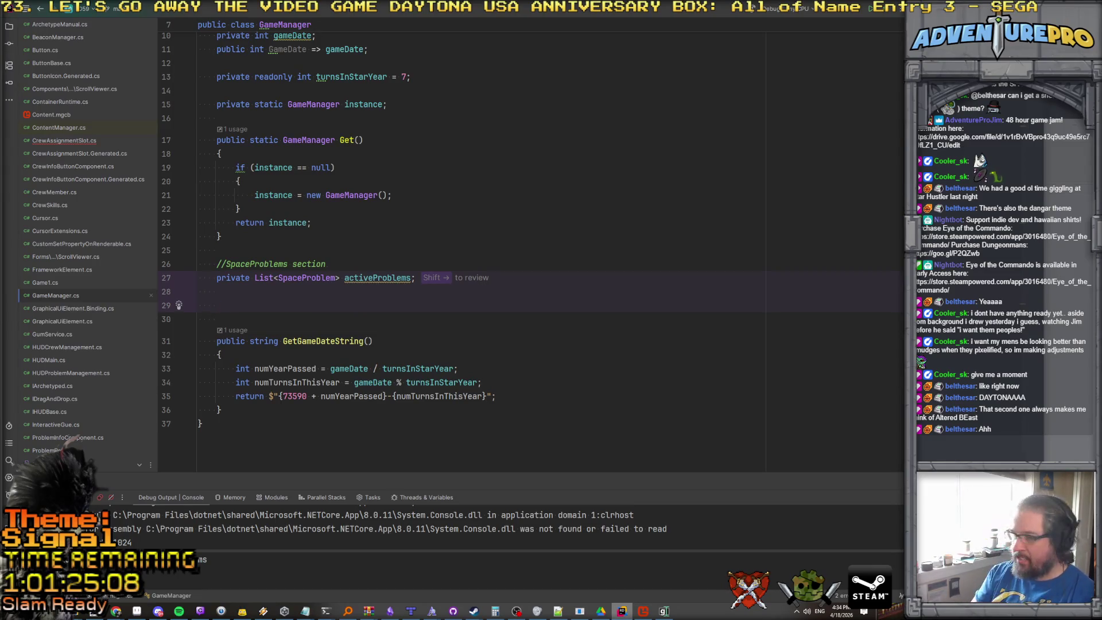
# Add empty AdvanceAllProblems and CheckForNewProblems methods to GameManager.
pyautogui.write('pub')
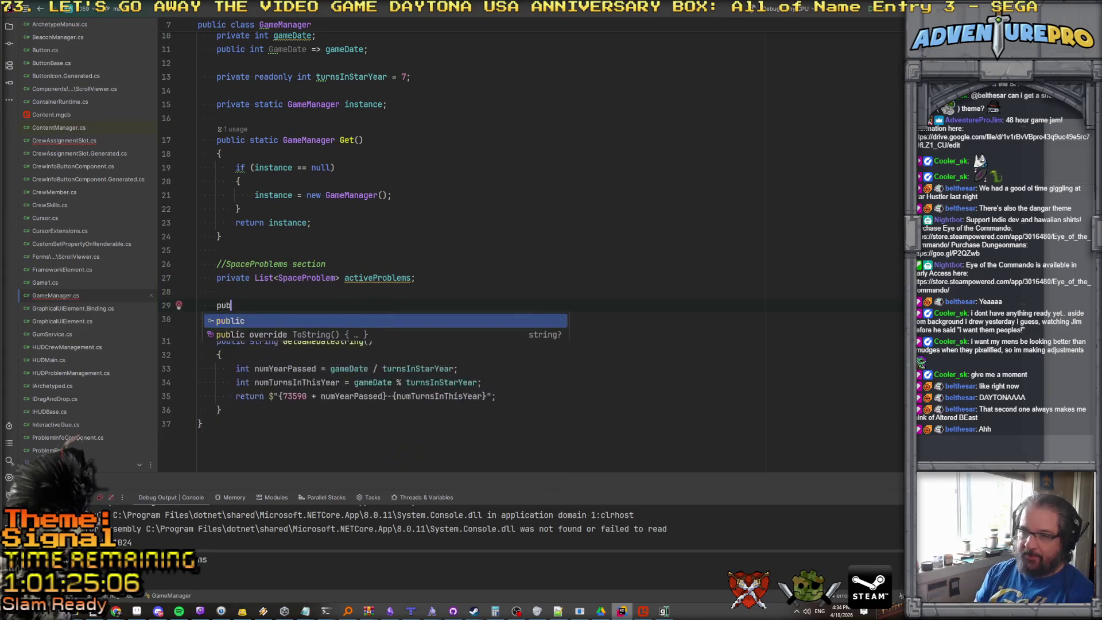
pyautogui.write('c')
pyautogui.press('BackSpace')
pyautogui.write('void ')
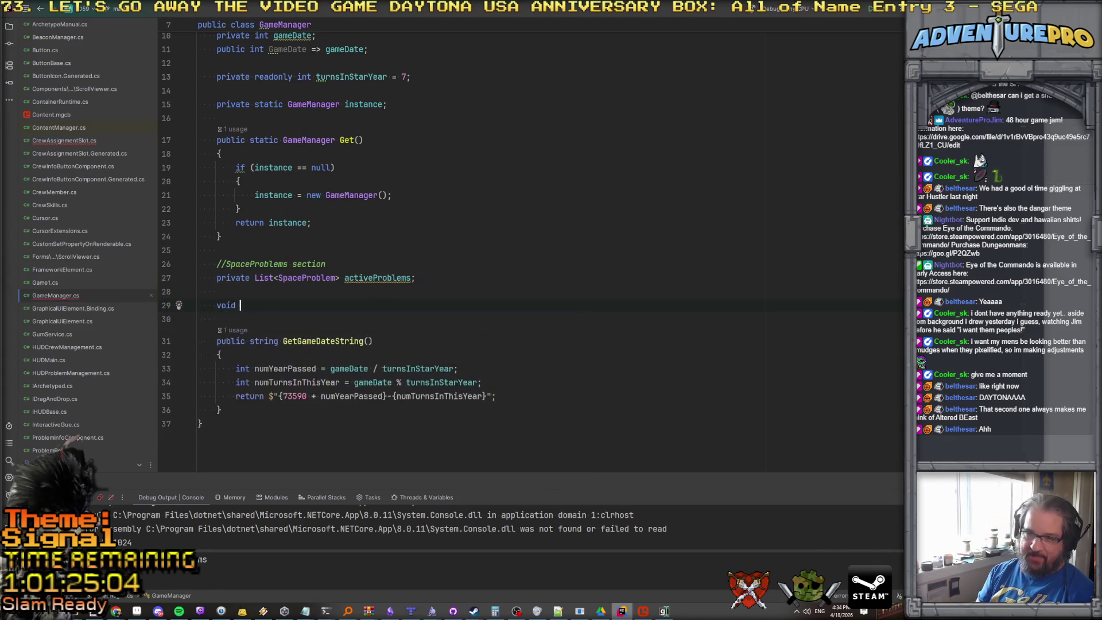
pyautogui.write('Adv')
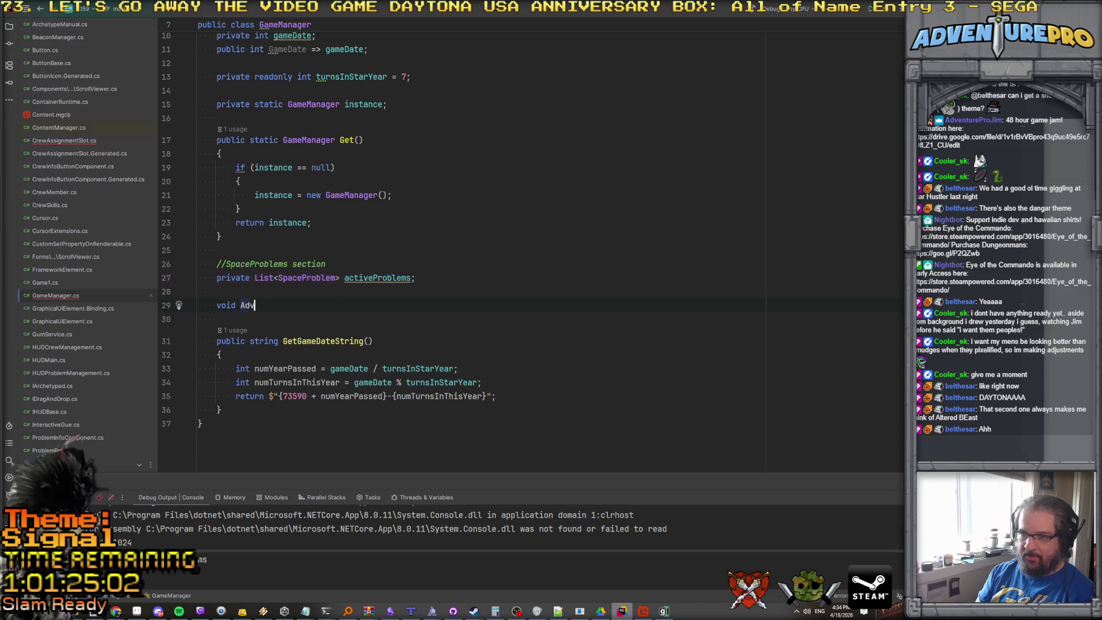
pyautogui.write('anceAllProblem')
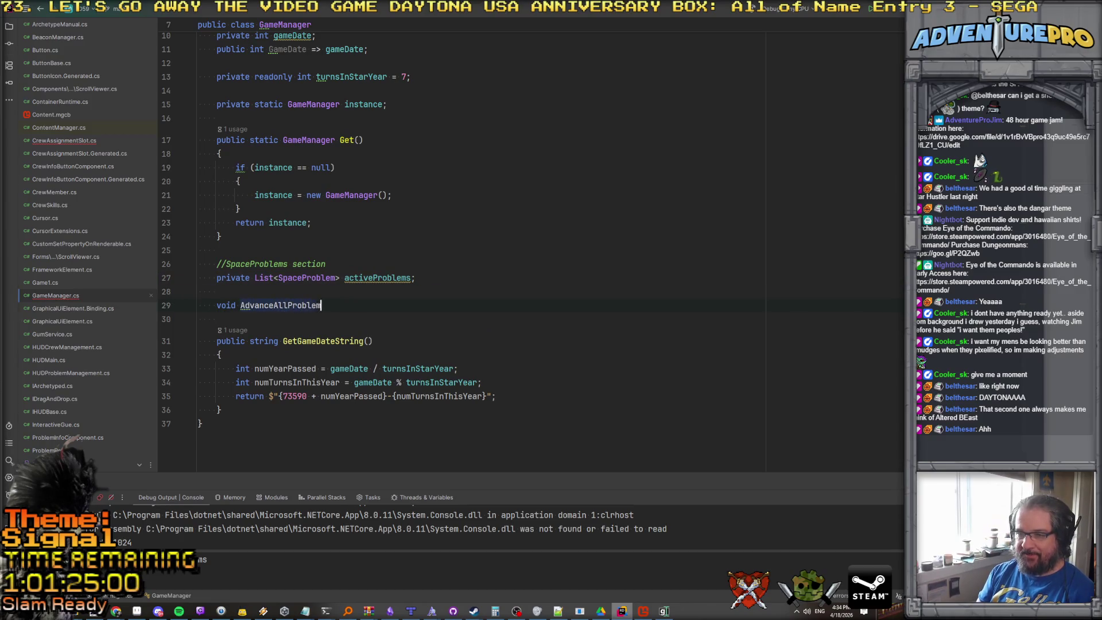
pyautogui.press('Return')
pyautogui.press('Return')
pyautogui.press('Down')
pyautogui.press('Return')
pyautogui.press('Return')
pyautogui.write('void CheckForNew')
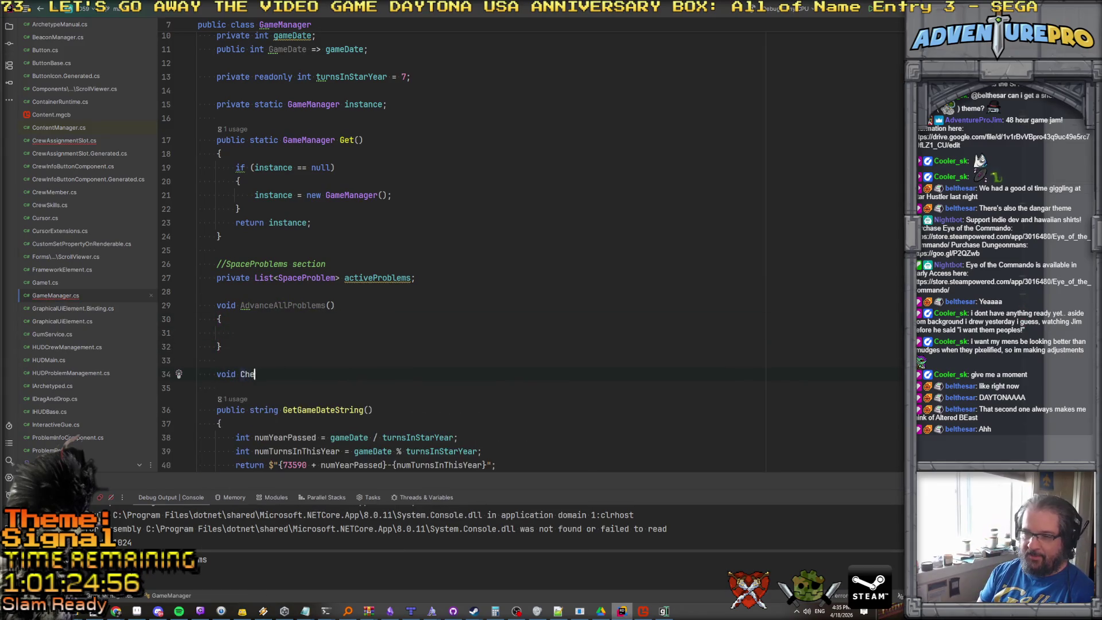
pyautogui.write('Pro')
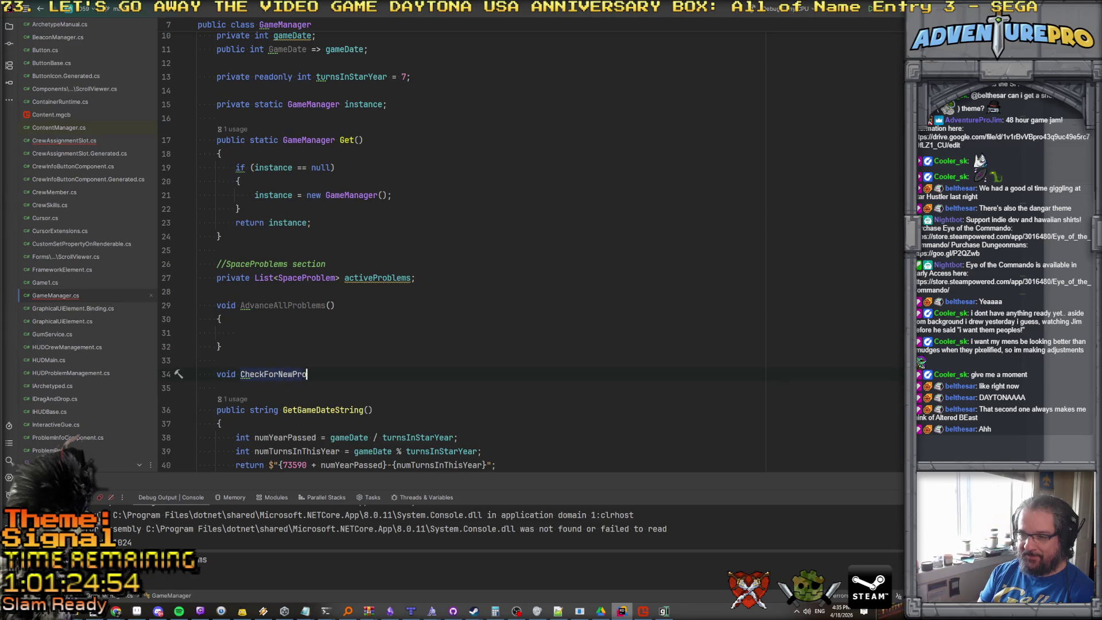
pyautogui.write('blems()')
pyautogui.press('Return')
pyautogui.write('{')
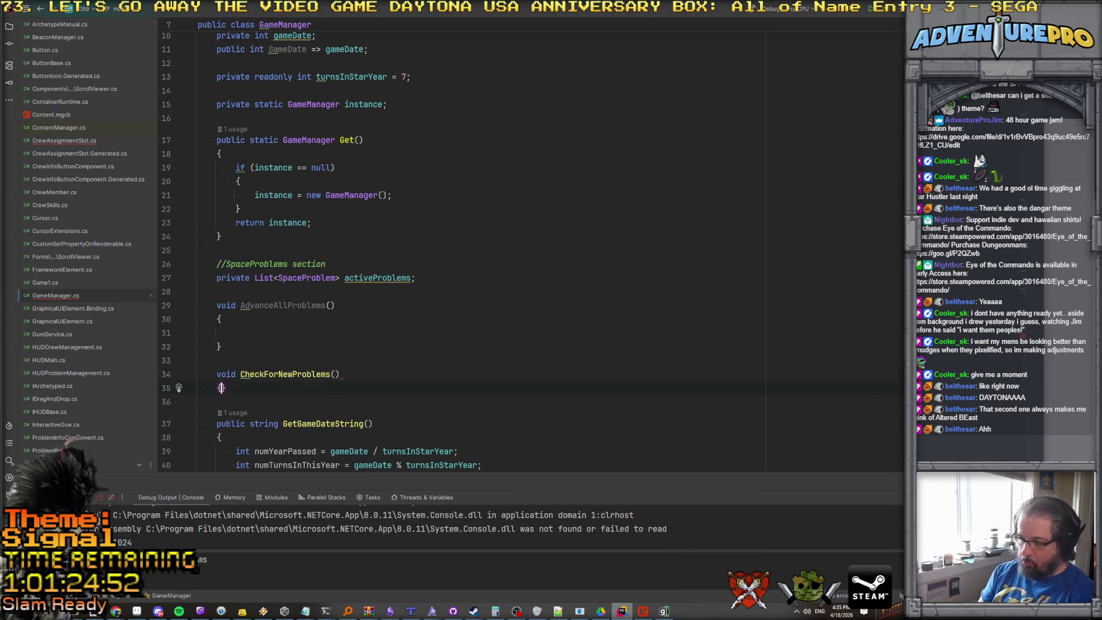
pyautogui.press('Return')
# Start a private int turnsSinceLast field below activeProblems.
pyautogui.scroll(-2, 354, 171)
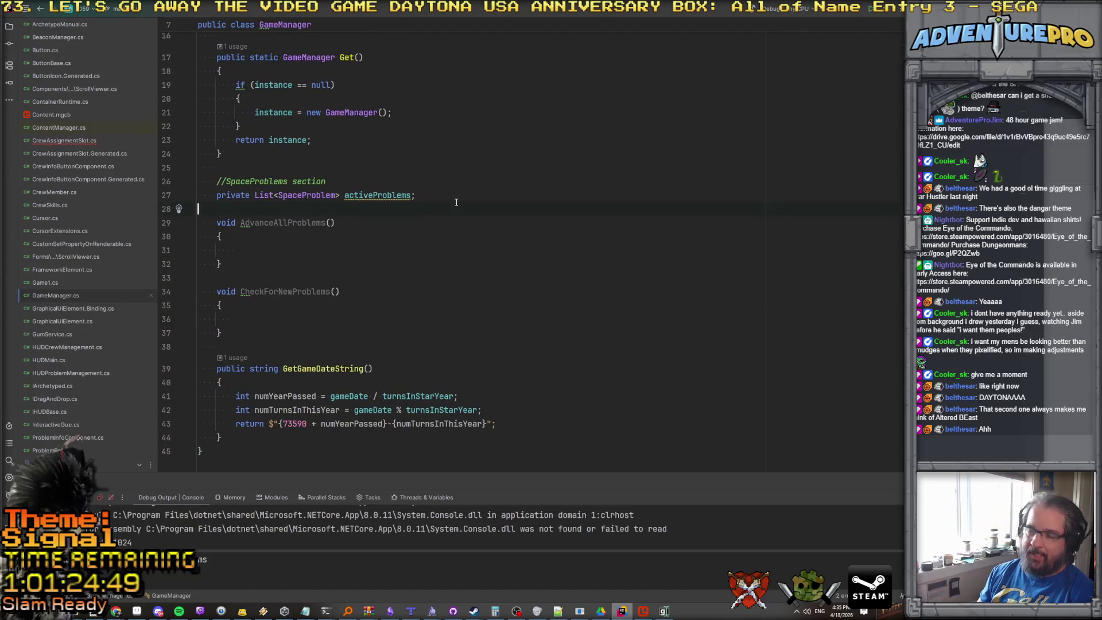
pyautogui.press('Return')
pyautogui.press('Return')
pyautogui.press('Tab')
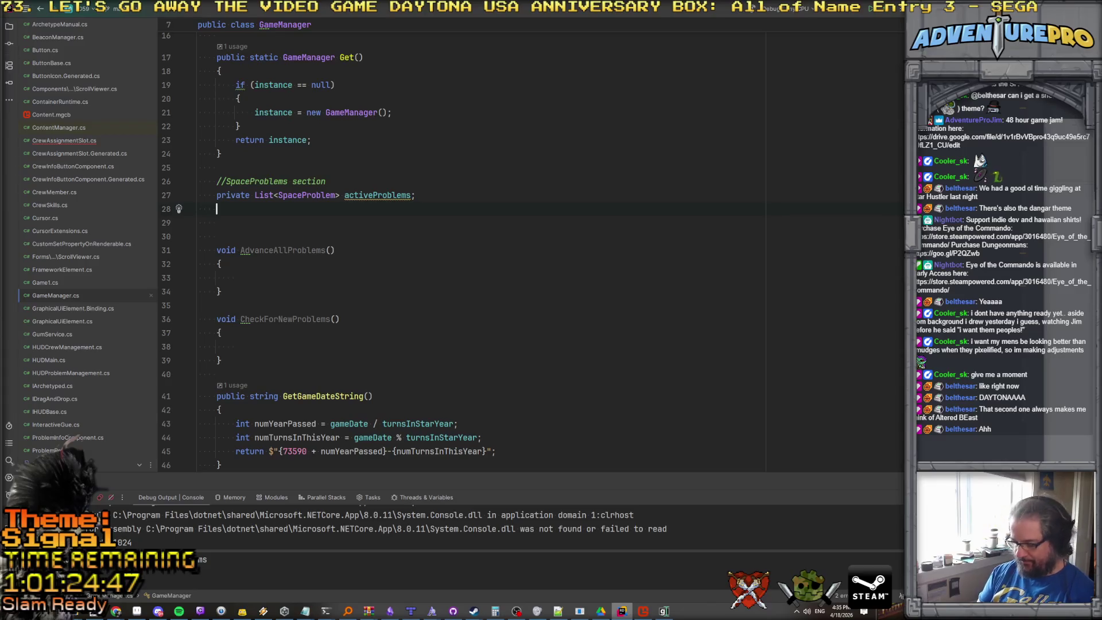
pyautogui.write('private int turnsSinceLs')
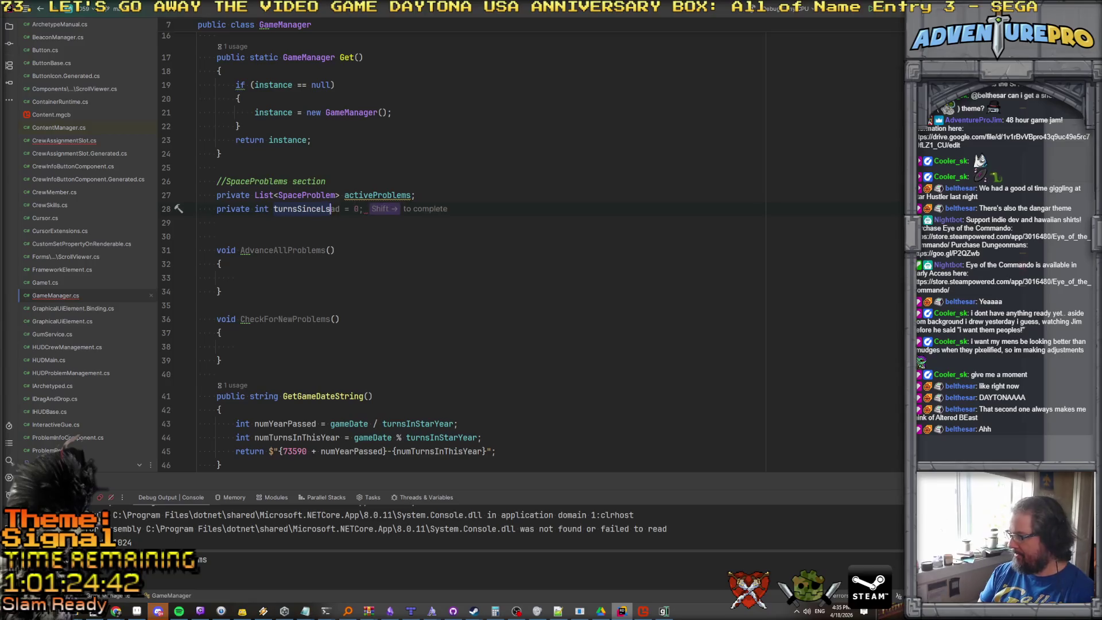
pyautogui.press('BackSpace')
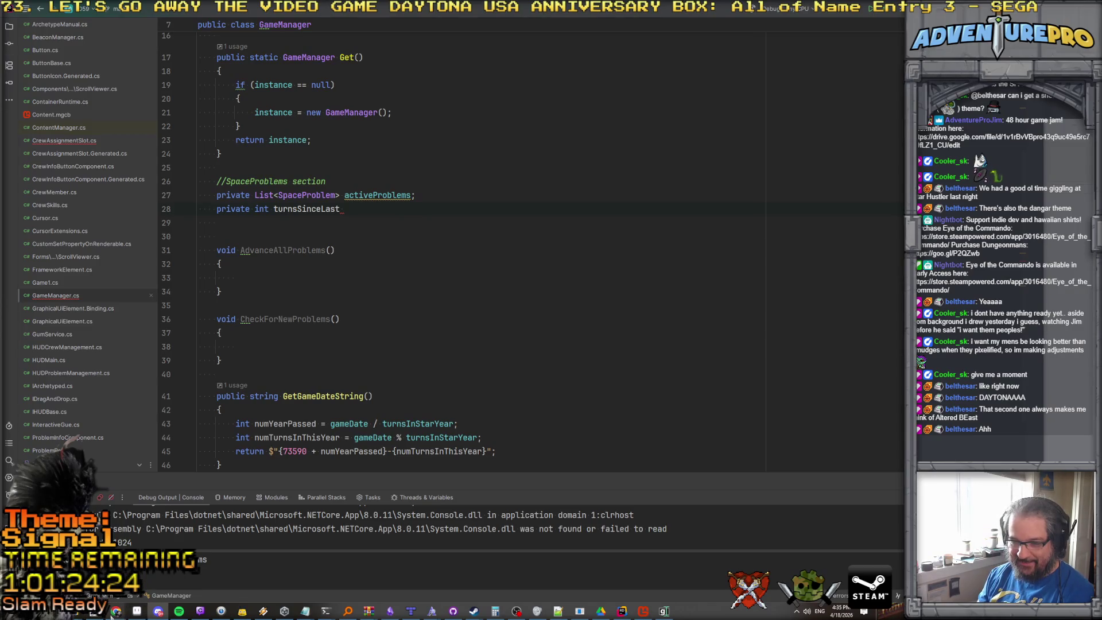
# Switch to Aseprite and create a new 640×480 sprite.
pyautogui.click(137, 612)
pyautogui.hotkey('alt', 'f')
pyautogui.press('Return')
pyautogui.click(415, 384)
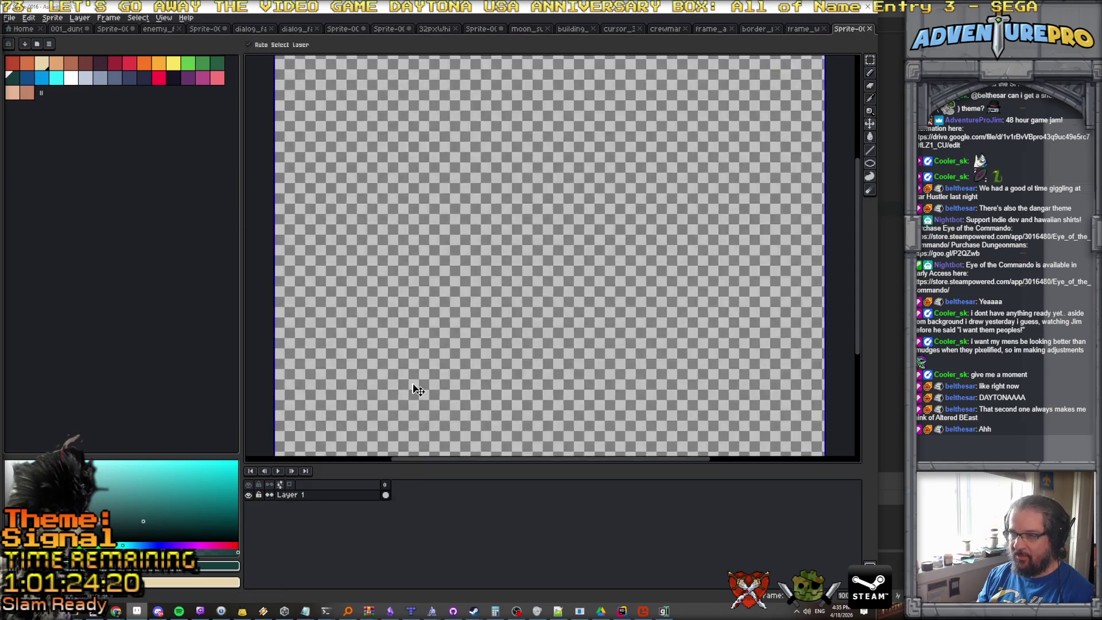
# Paste the purple starry sky and moon surface image and commit it.
pyautogui.hotkey('ctrl', 'v')
pyautogui.scroll(-1, 481, 357)
pyautogui.scroll(1, 481, 356)
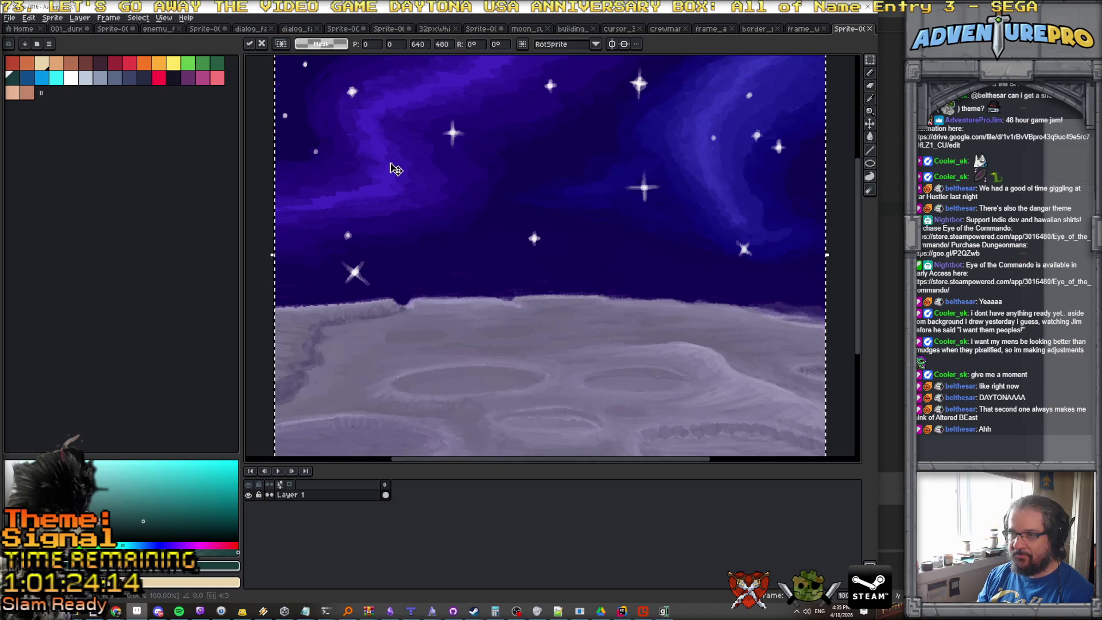
pyautogui.scroll(-1, 396, 170)
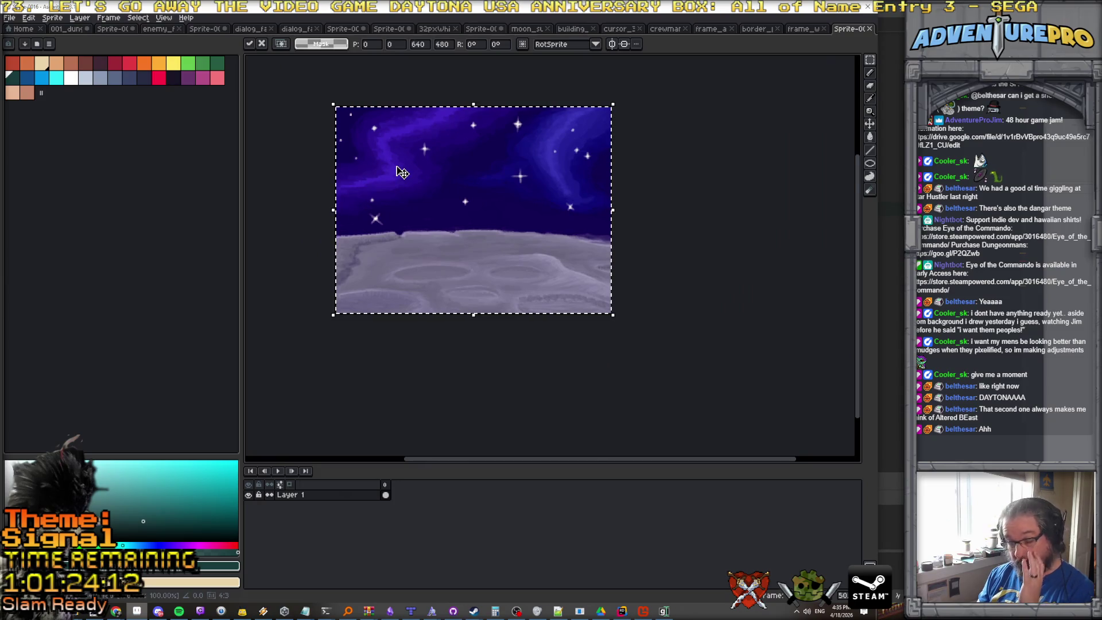
pyautogui.scroll(1, 400, 171)
pyautogui.scroll(-1, 428, 253)
pyautogui.scroll(1, 427, 252)
pyautogui.scroll(-1, 428, 253)
pyautogui.scroll(1, 428, 252)
pyautogui.scroll(-1, 512, 283)
pyautogui.scroll(1, 513, 282)
pyautogui.scroll(-1, 513, 282)
pyautogui.scroll(1, 513, 282)
pyautogui.scroll(-1, 513, 281)
pyautogui.scroll(1, 513, 281)
pyautogui.press('Return')
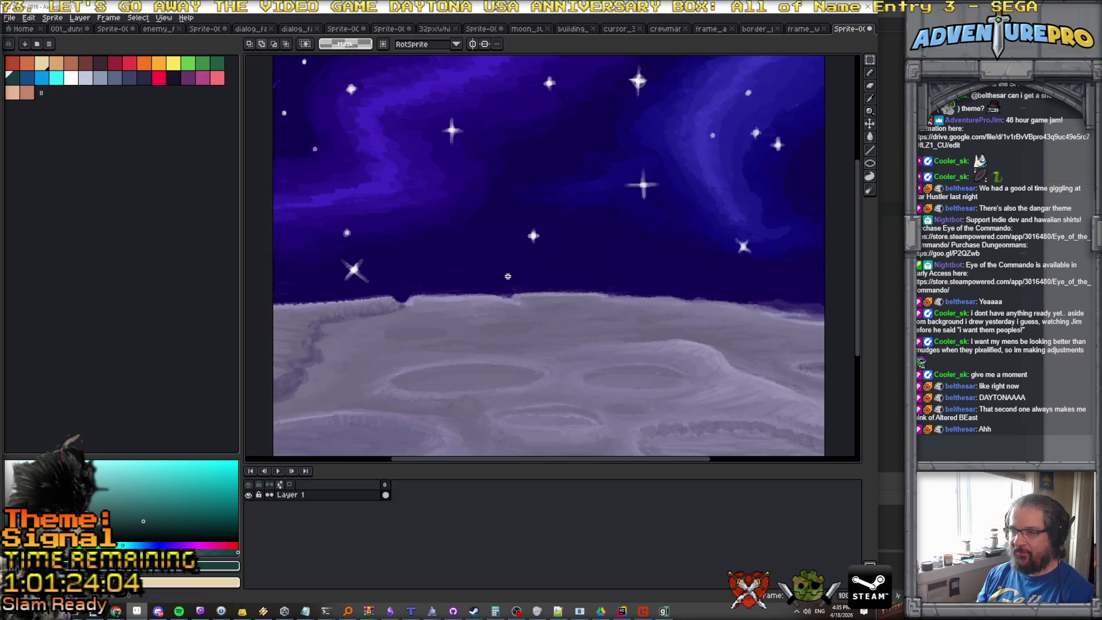
# Save the sprite as bg_space_and_moon.png in the textures folder.
pyautogui.click(10, 17)
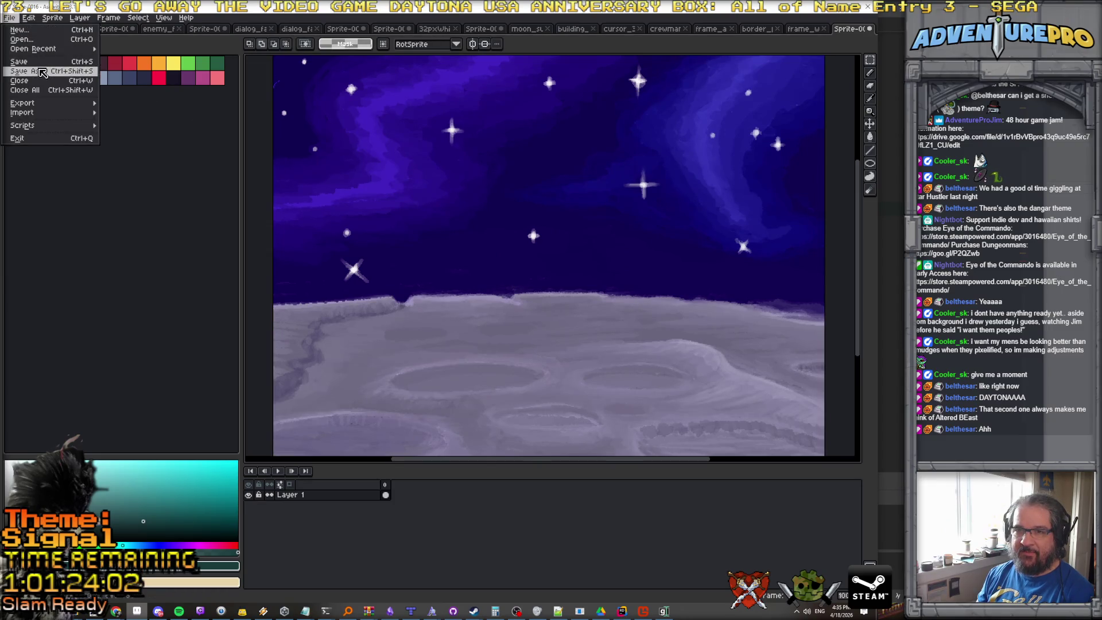
pyautogui.click(58, 85)
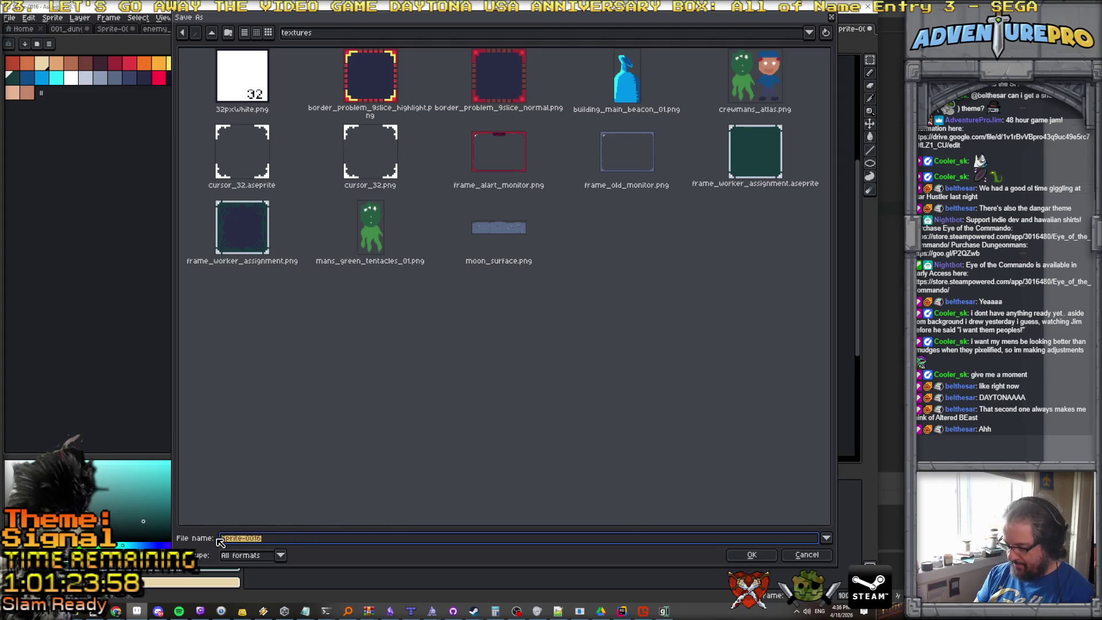
pyautogui.write('bg_space_a')
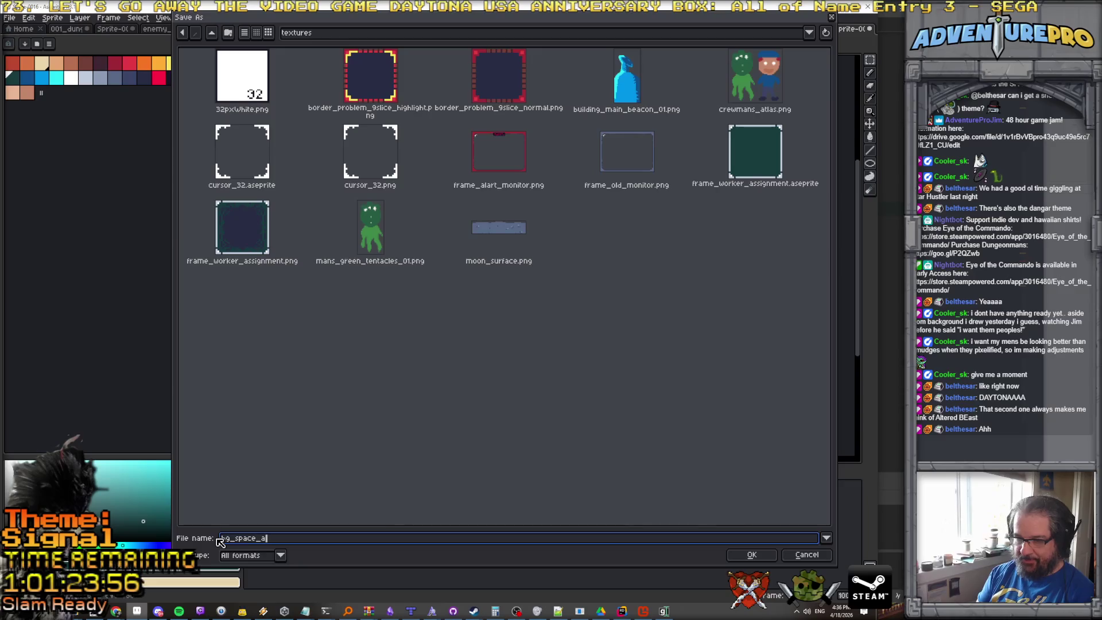
pyautogui.write('nd_moon')
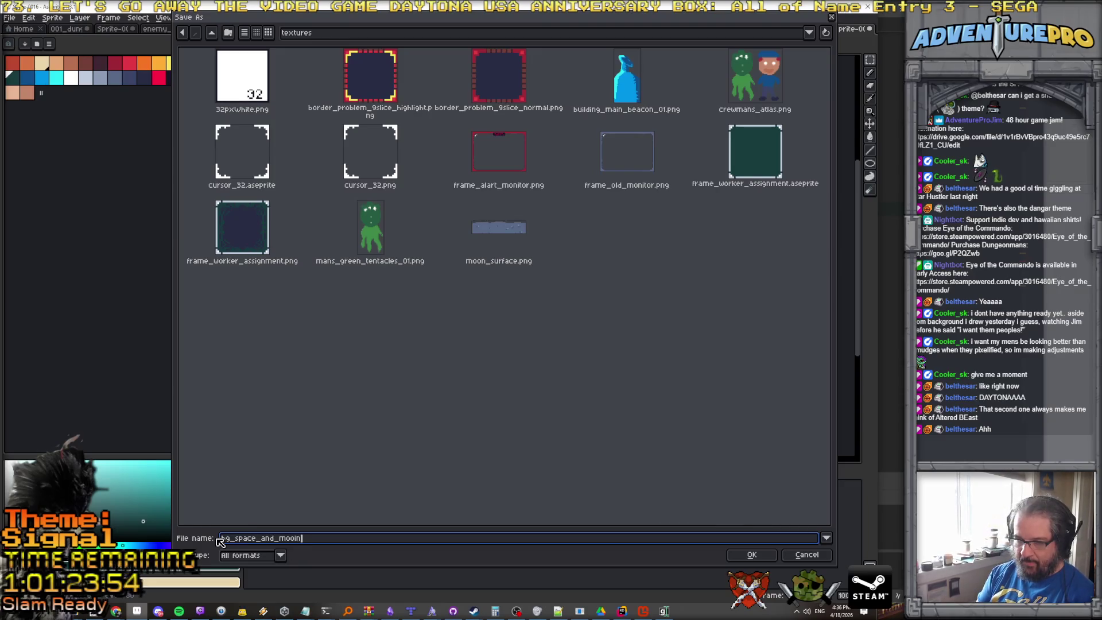
pyautogui.write('.png')
pyautogui.press('Return')
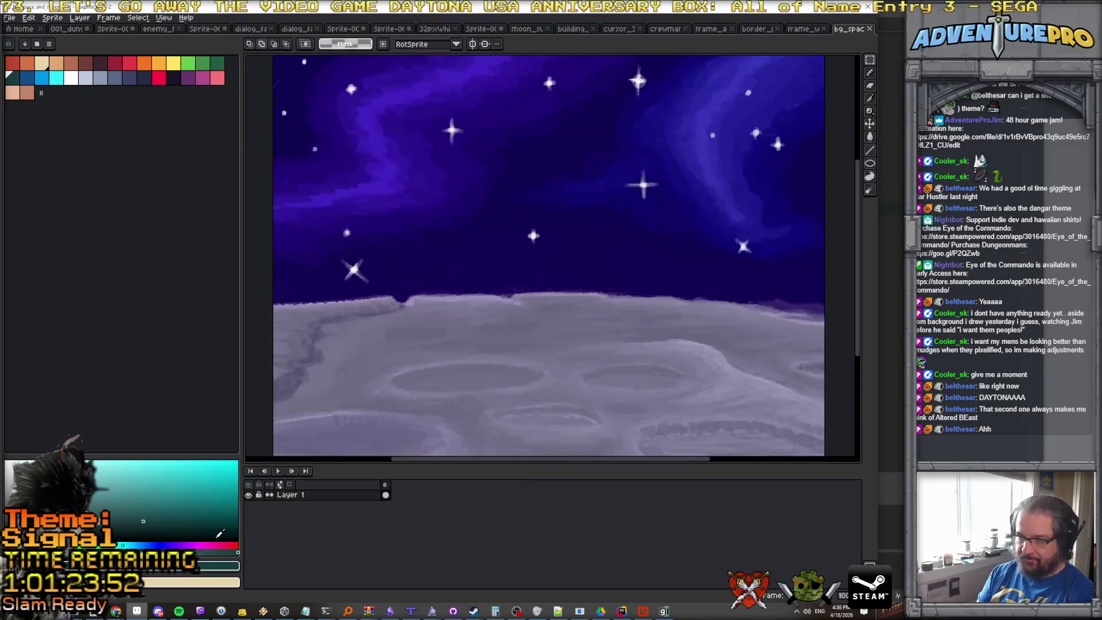
# Draw along the moon's horizon edge with the pixel-perfect pencil and clear the selection.
pyautogui.click(870, 73)
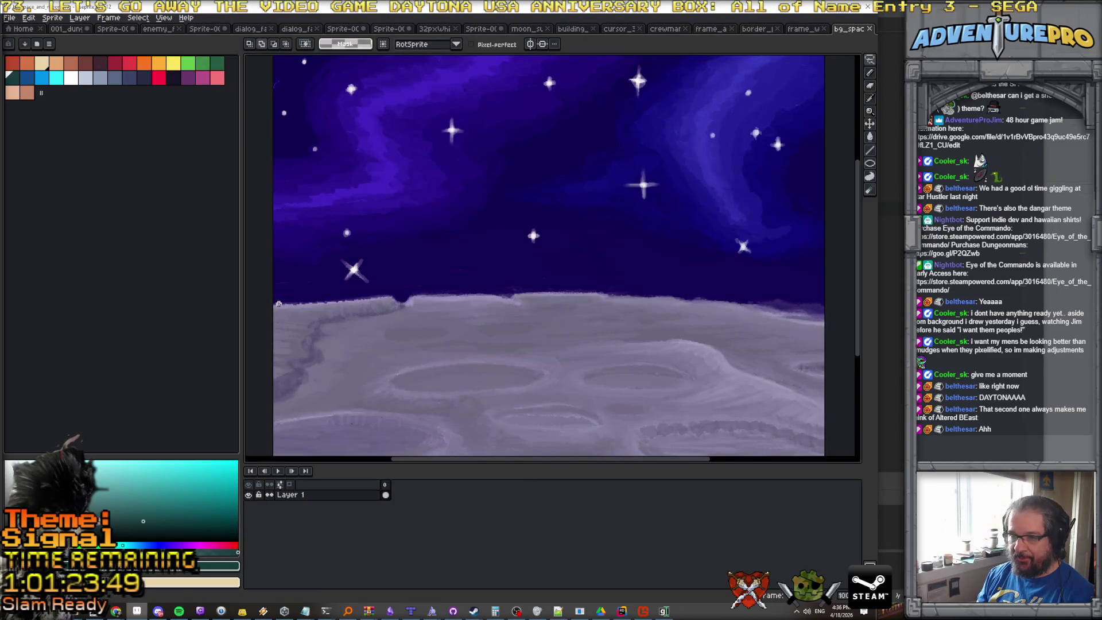
pyautogui.moveTo(289, 304); pyautogui.dragTo(395, 298)
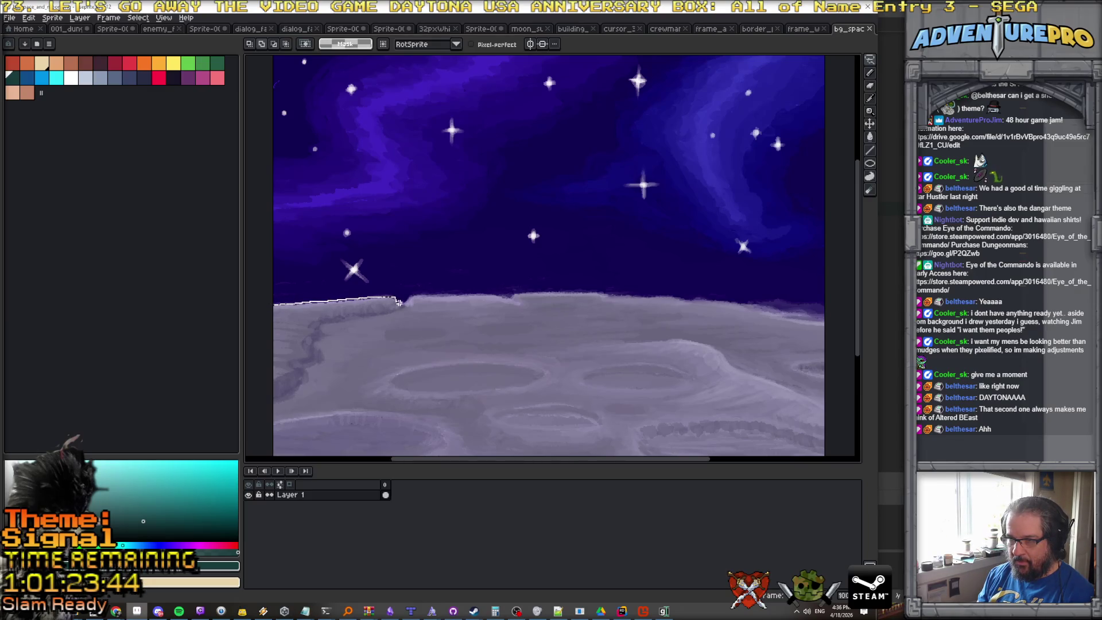
pyautogui.moveTo(451, 294); pyautogui.dragTo(720, 300)
pyautogui.hscroll(5, 631, 301)
pyautogui.hscroll(-6, 563, 305)
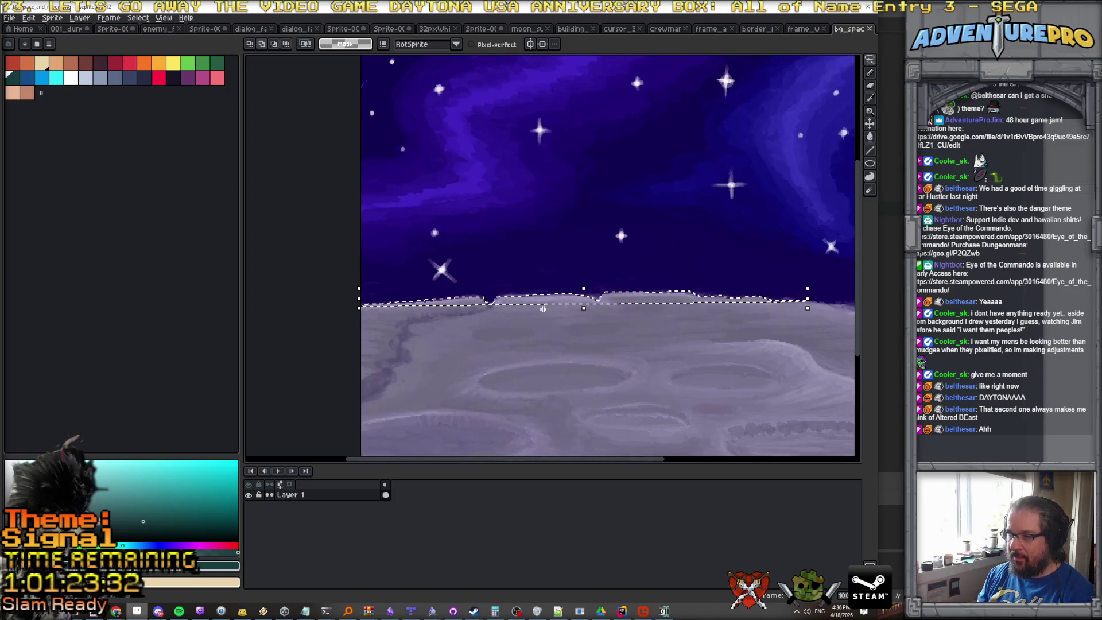
pyautogui.hscroll(5, 543, 309)
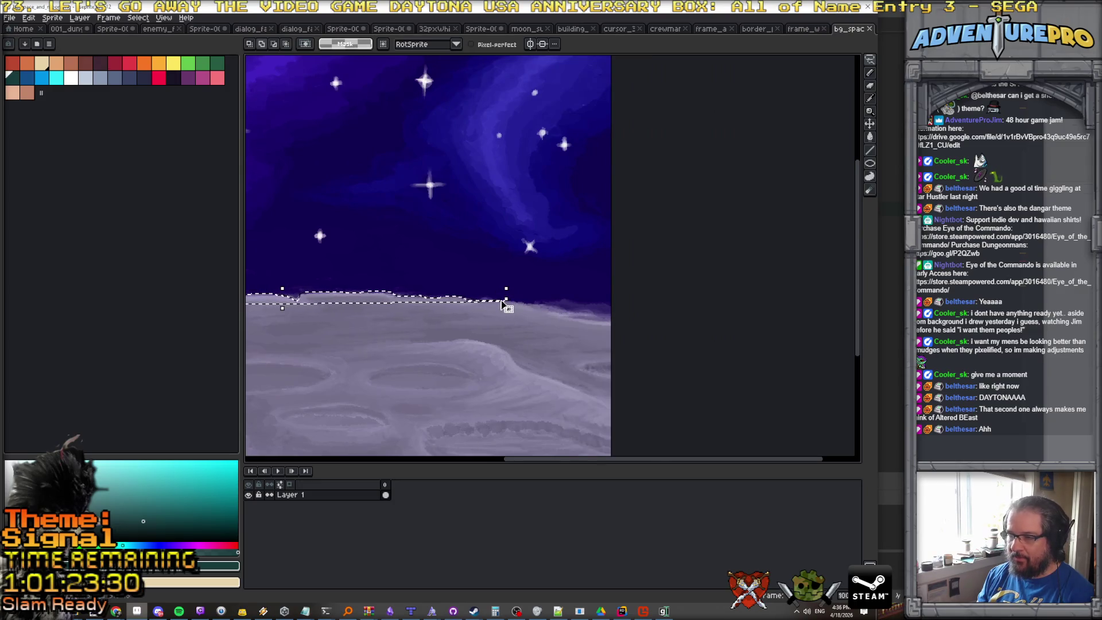
pyautogui.scroll(-1, 503, 305)
pyautogui.hotkey('ctrl', 'd')
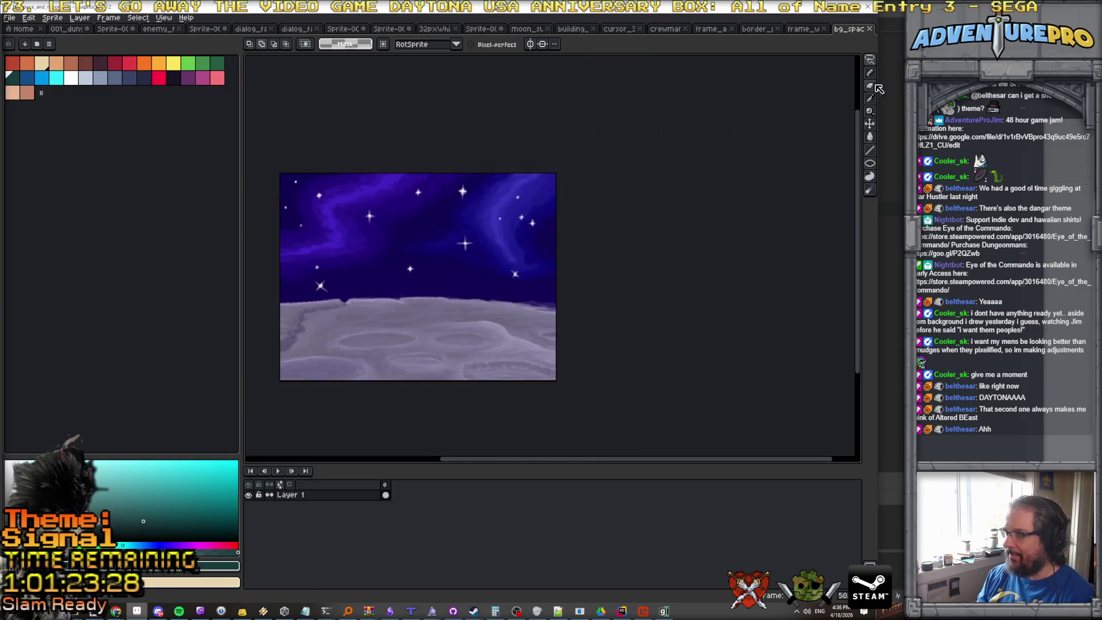
# Box-select the moon surface across the lower part of the image.
pyautogui.moveTo(871, 60)
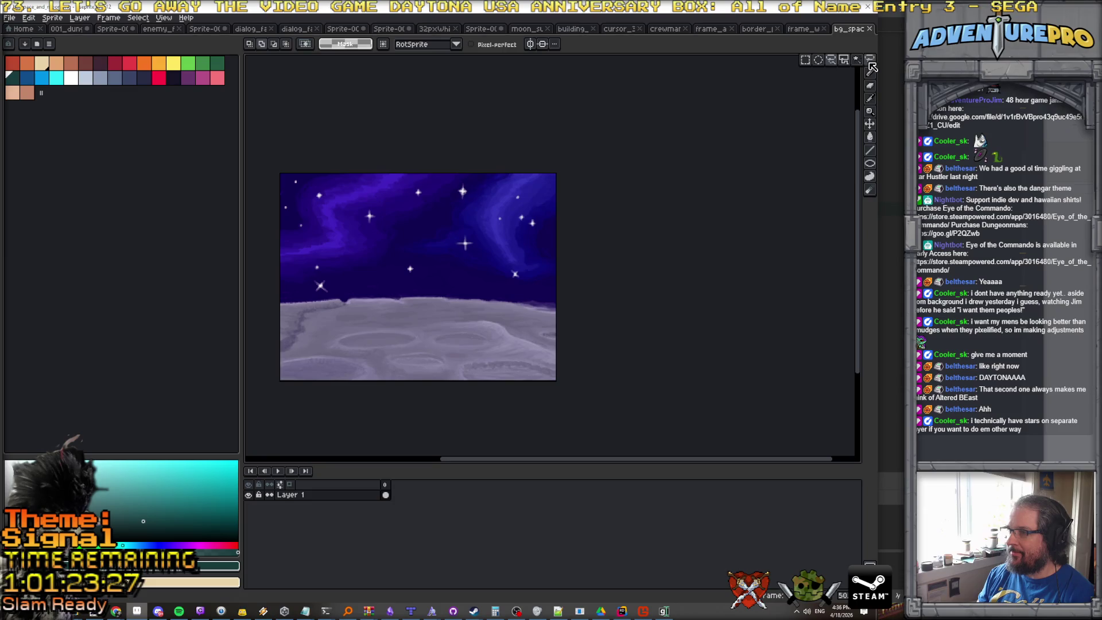
pyautogui.click(807, 60)
pyautogui.moveTo(276, 296)
pyautogui.mouseDown()
pyautogui.moveTo(634, 453)
pyautogui.moveTo(553, 423)
pyautogui.mouseUp()
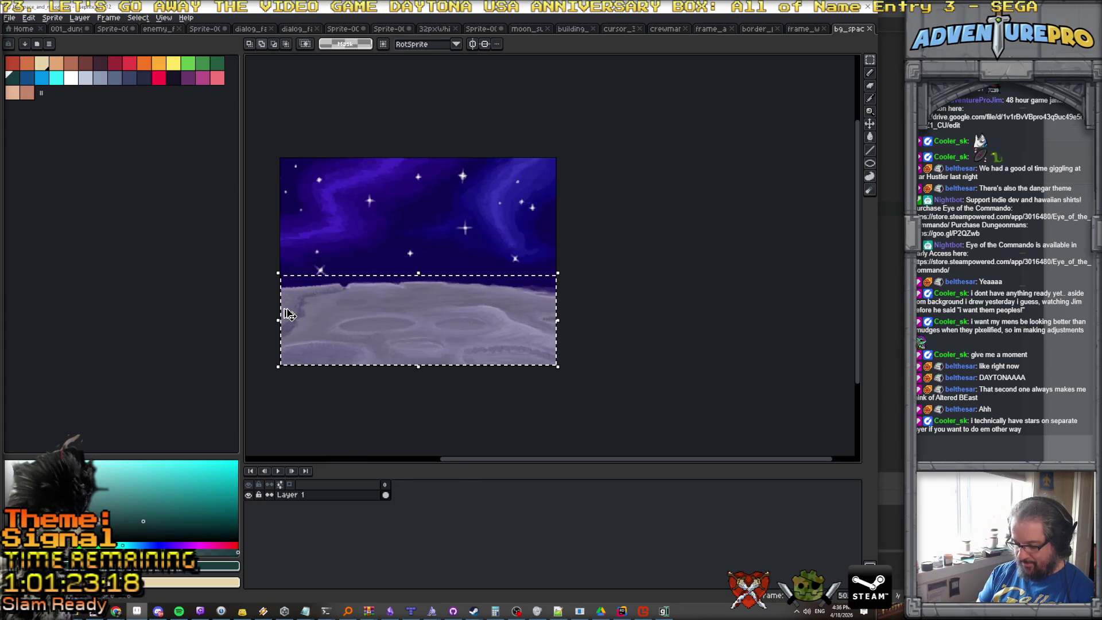
# Paste the copied moon surface into a new 640×208 sprite.
pyautogui.click(10, 18)
pyautogui.click(25, 41)
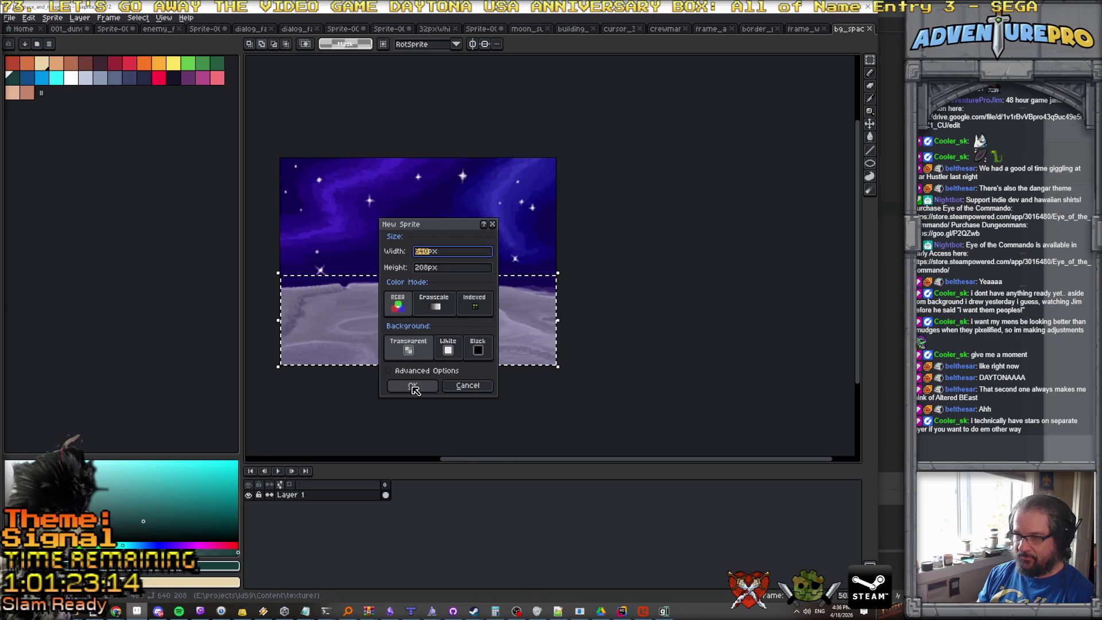
pyautogui.click(412, 385)
pyautogui.hotkey('ctrl', 'v')
pyautogui.hotkey('ctrl', 'd')
# Switch to the existing moon surface sprite, try pasting there, then cancel.
pyautogui.click(766, 28)
pyautogui.click(717, 29)
pyautogui.click(632, 29)
pyautogui.click(589, 29)
pyautogui.click(542, 29)
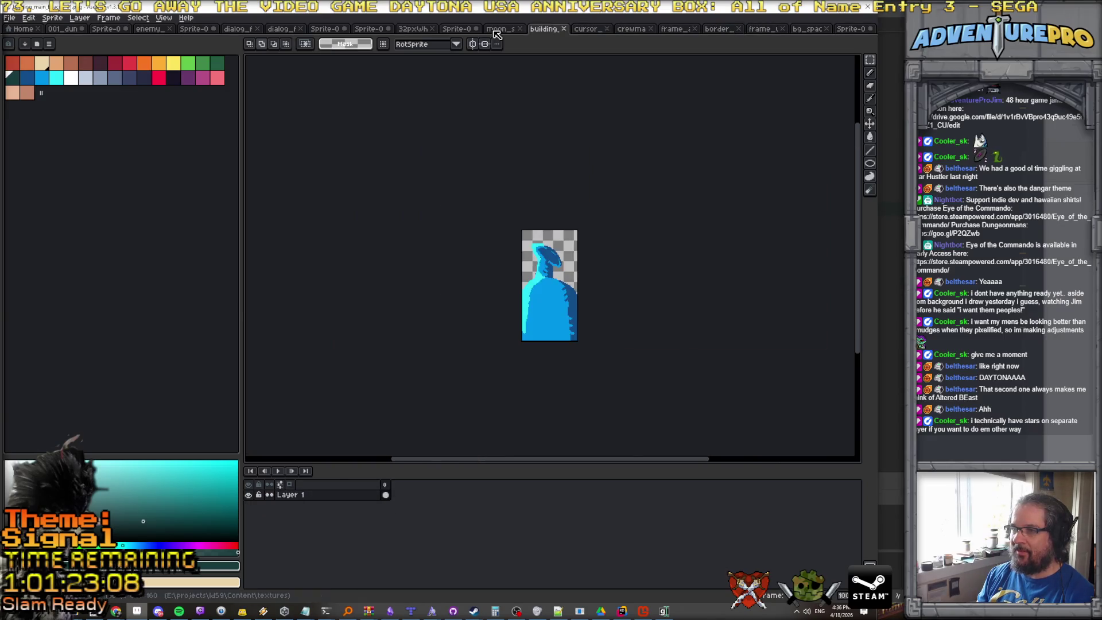
pyautogui.click(498, 29)
pyautogui.hotkey('ctrl', 'v')
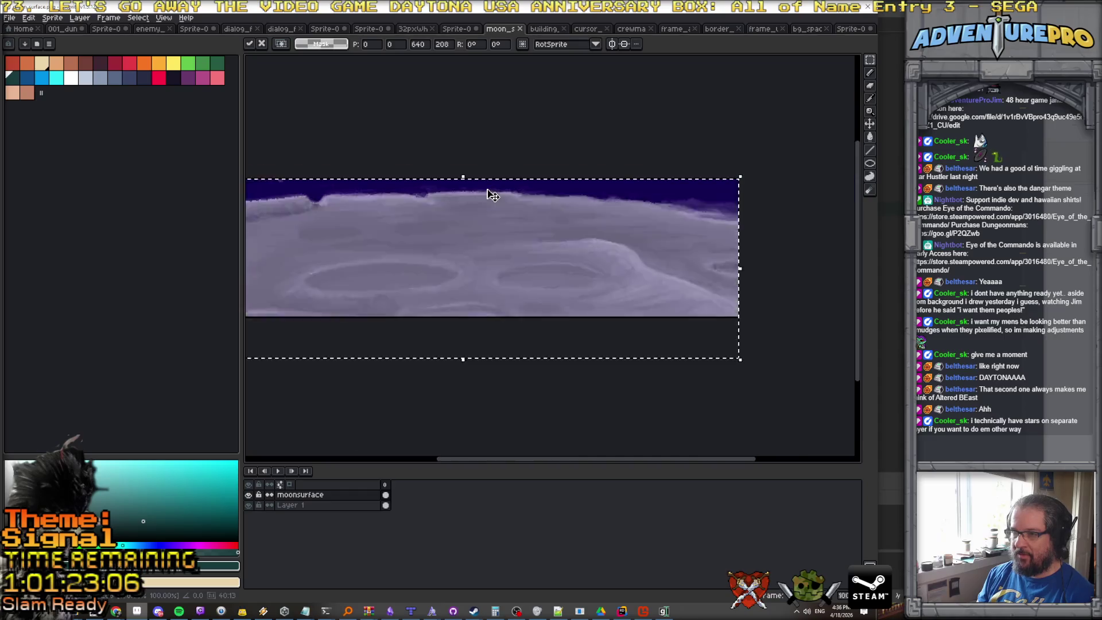
pyautogui.moveTo(486, 210)
pyautogui.mouseDown()
pyautogui.moveTo(514, 195)
pyautogui.moveTo(505, 197)
pyautogui.mouseUp()
pyautogui.press('Escape')
# Bring up the Canvas Size settings for the moon surface sprite.
pyautogui.scroll(2, 500, 209)
pyautogui.scroll(-1, 499, 212)
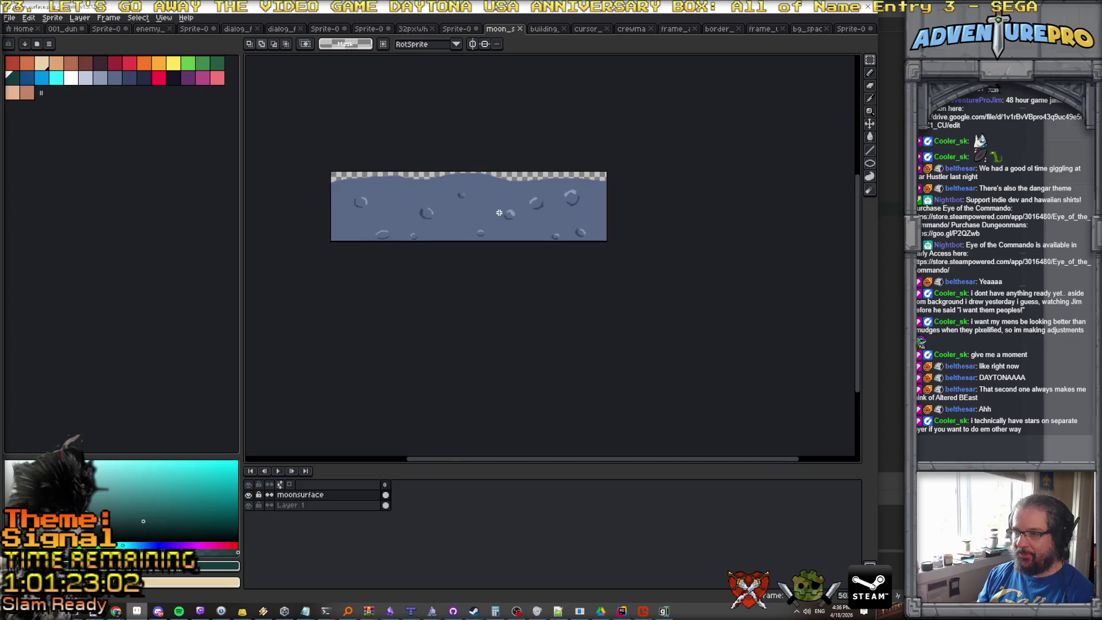
pyautogui.click(28, 18)
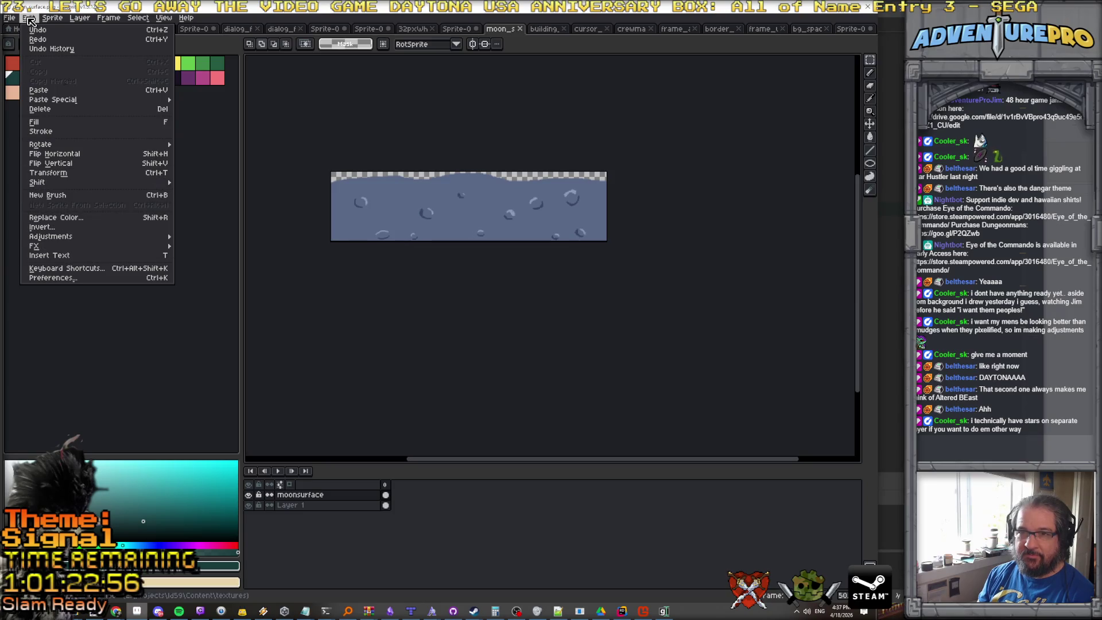
pyautogui.click(75, 75)
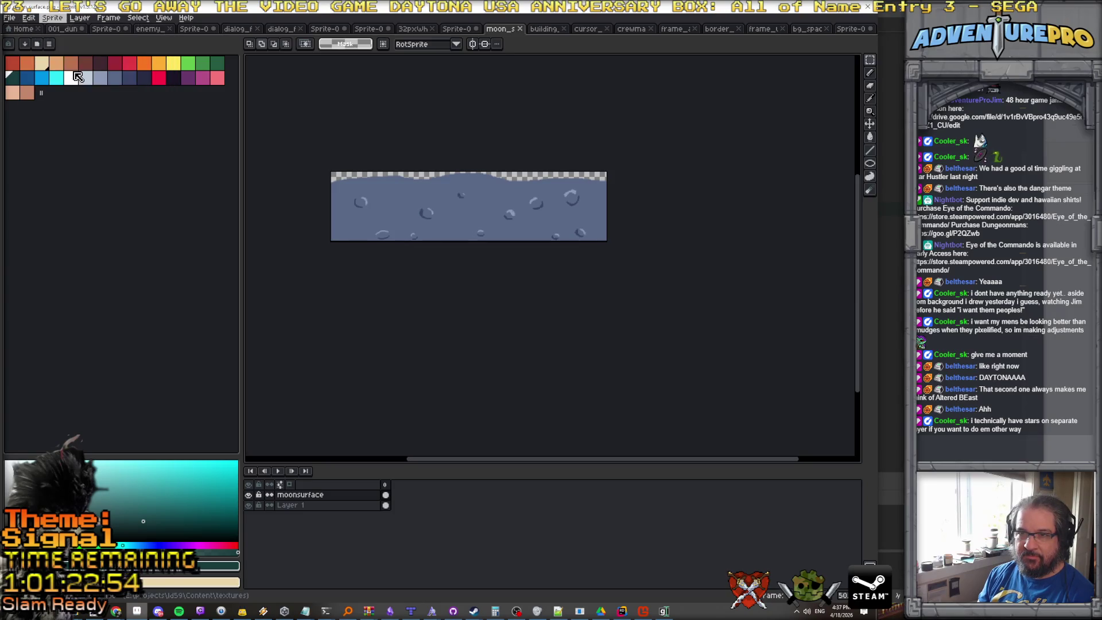
# Make the canvas 240 px tall anchored at the bottom, then paste the purple moonscape.
pyautogui.click(656, 187)
pyautogui.click(622, 173)
pyautogui.write('2')
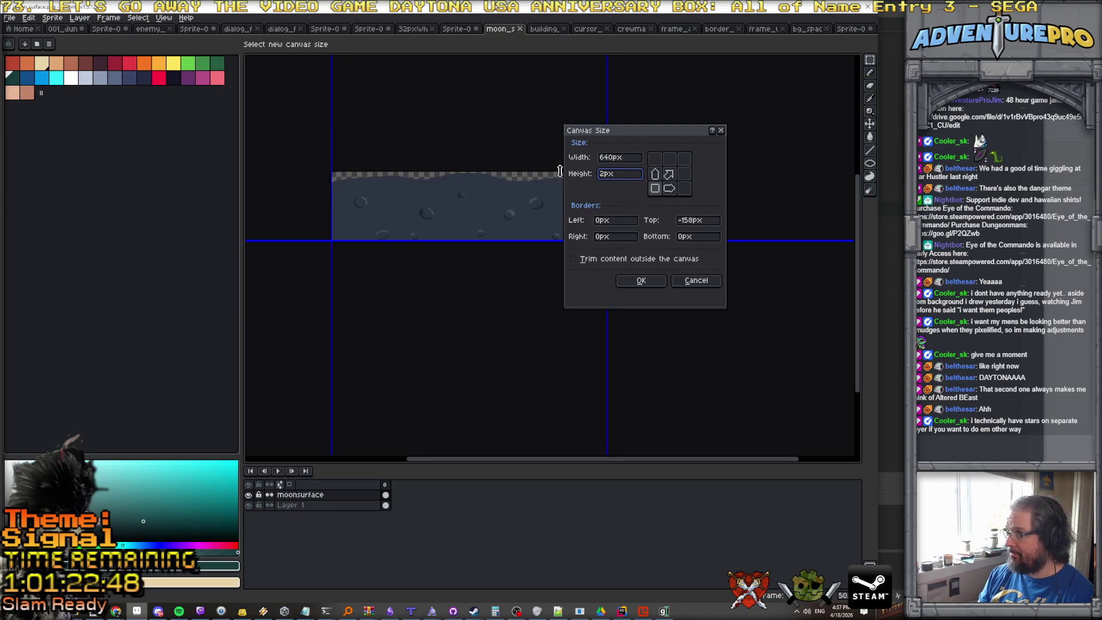
pyautogui.write('40')
pyautogui.press('Return')
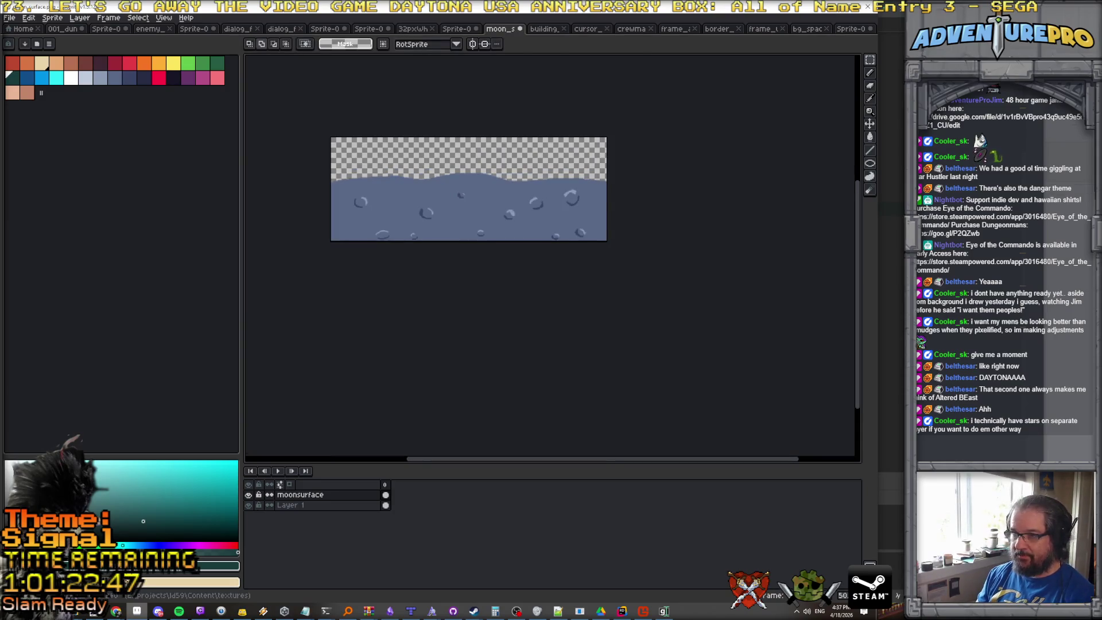
pyautogui.hotkey('ctrl', 'v')
pyautogui.scroll(1, 544, 179)
# Position and commit the pasted moonscape, then set the brush size to 4 px.
pyautogui.moveTo(543, 180); pyautogui.dragTo(687, 293)
pyautogui.press('Return')
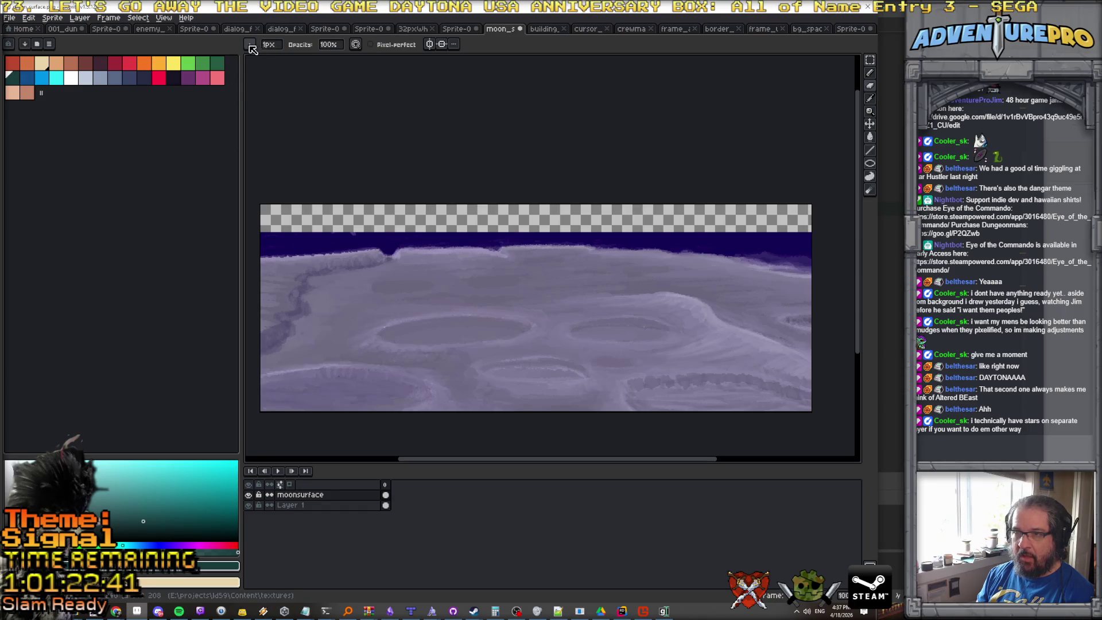
pyautogui.click(251, 45)
pyautogui.click(268, 45)
pyautogui.click(268, 60)
pyautogui.click(260, 254)
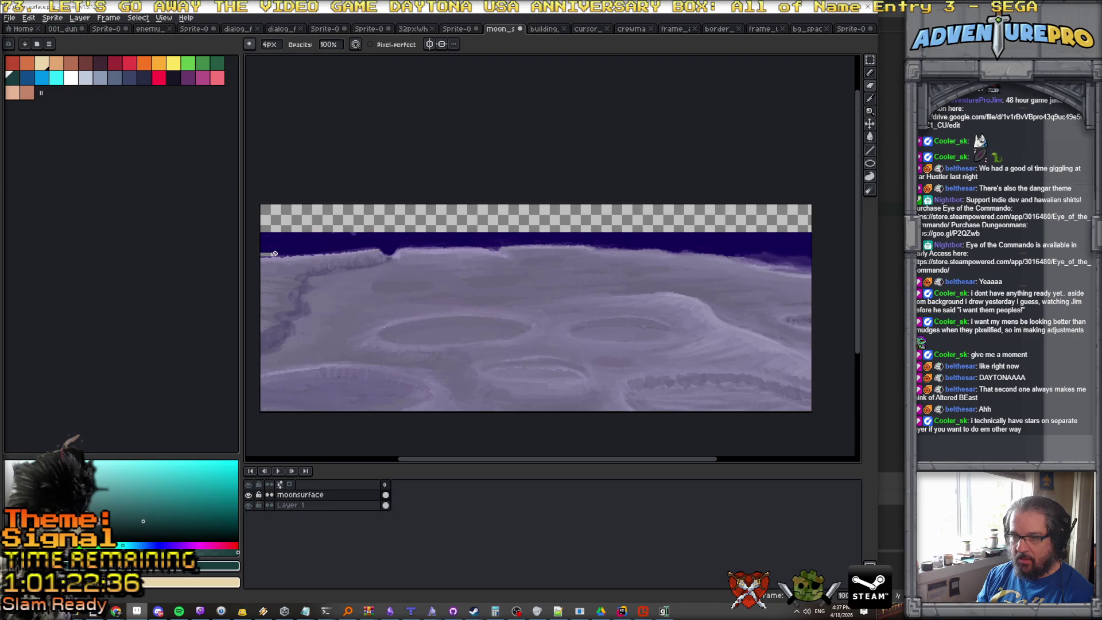
# Paint a light grey line along the whole horizon edge, panning rightward.
pyautogui.moveTo(279, 254); pyautogui.dragTo(457, 246)
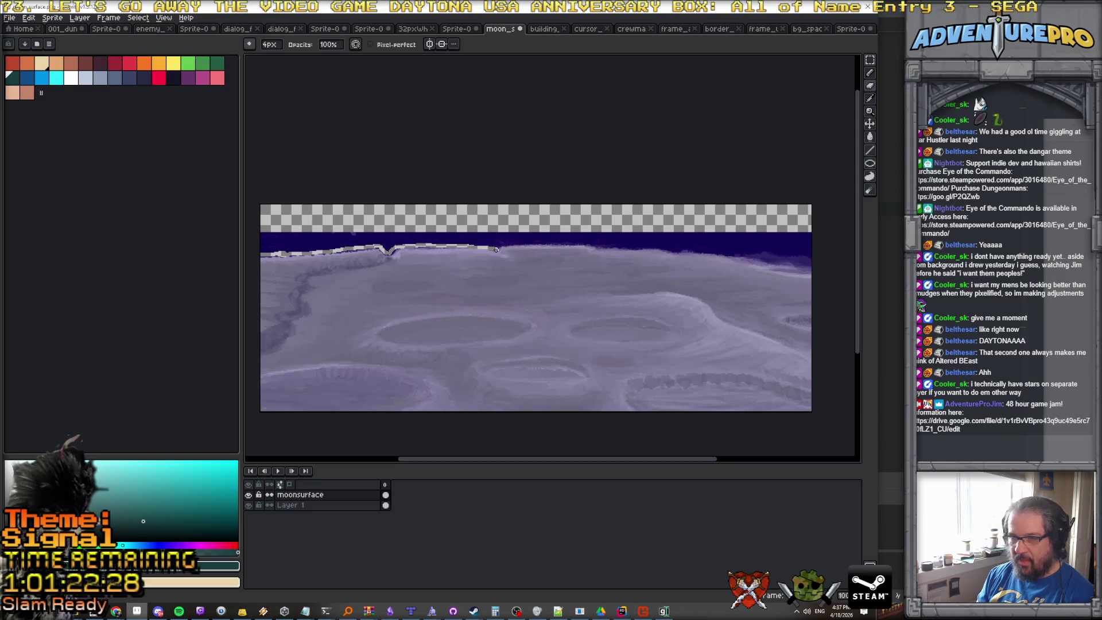
pyautogui.scroll(1, 497, 249)
pyautogui.press('space')
pyautogui.moveTo(521, 266)
pyautogui.mouseDown()
pyautogui.moveTo(445, 284)
pyautogui.moveTo(416, 259)
pyautogui.moveTo(539, 254)
pyautogui.mouseUp()
pyautogui.moveTo(596, 257)
pyautogui.mouseDown()
pyautogui.moveTo(660, 262)
pyautogui.moveTo(575, 279)
pyautogui.moveTo(709, 285)
pyautogui.moveTo(429, 286)
pyautogui.moveTo(669, 298)
pyautogui.mouseUp()
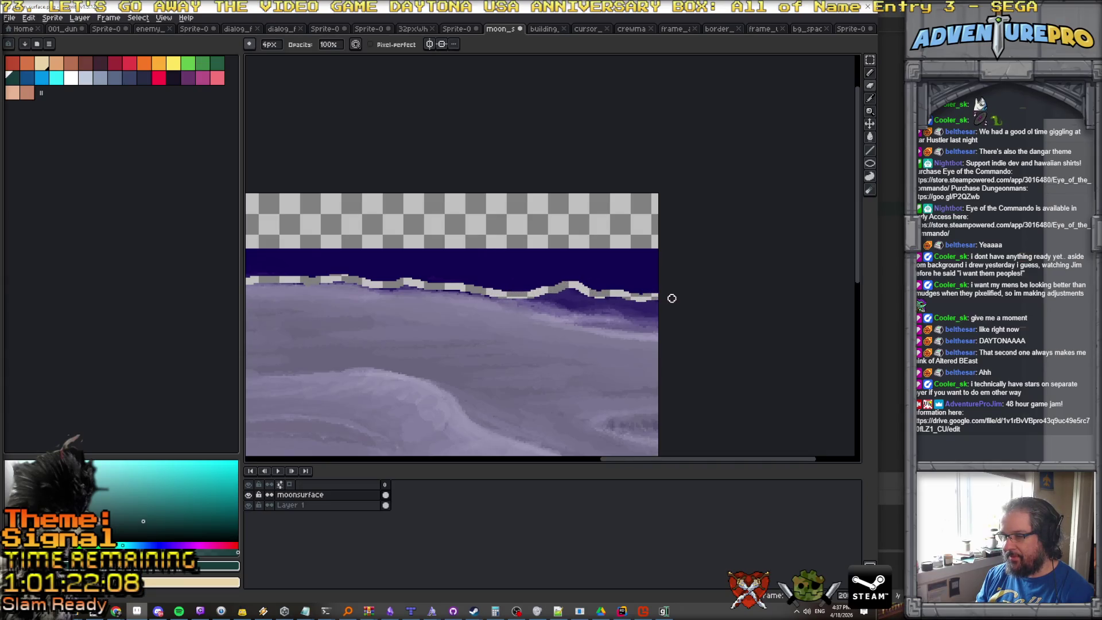
# Select the navy strip above the moon surface with Magic Wand at tolerance 43 and delete it.
pyautogui.click(871, 60)
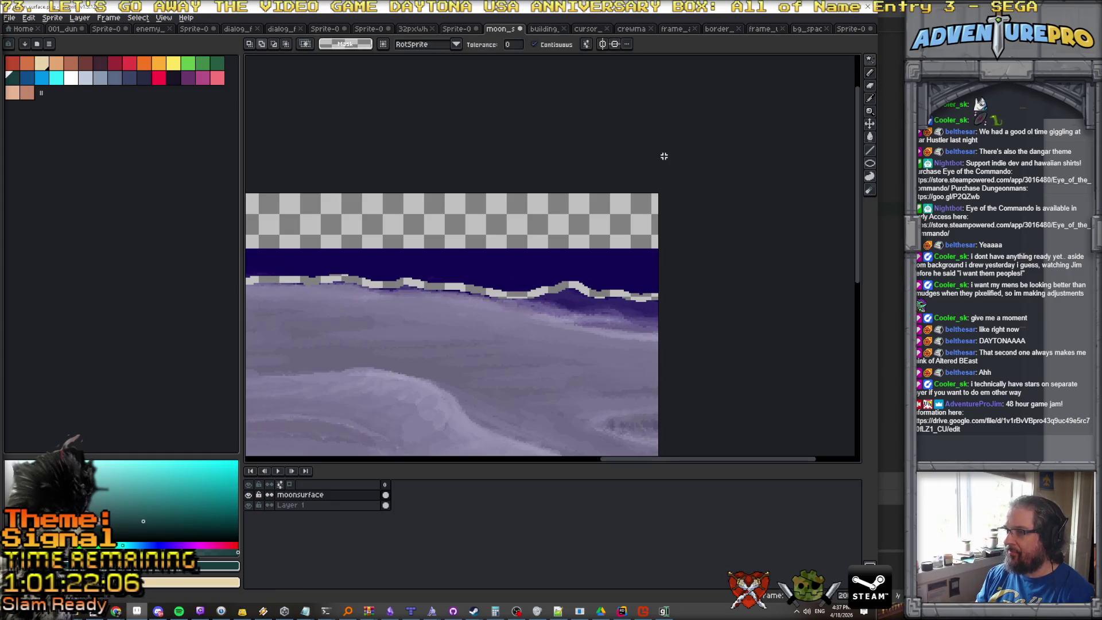
pyautogui.click(615, 276)
pyautogui.scroll(-1, 561, 256)
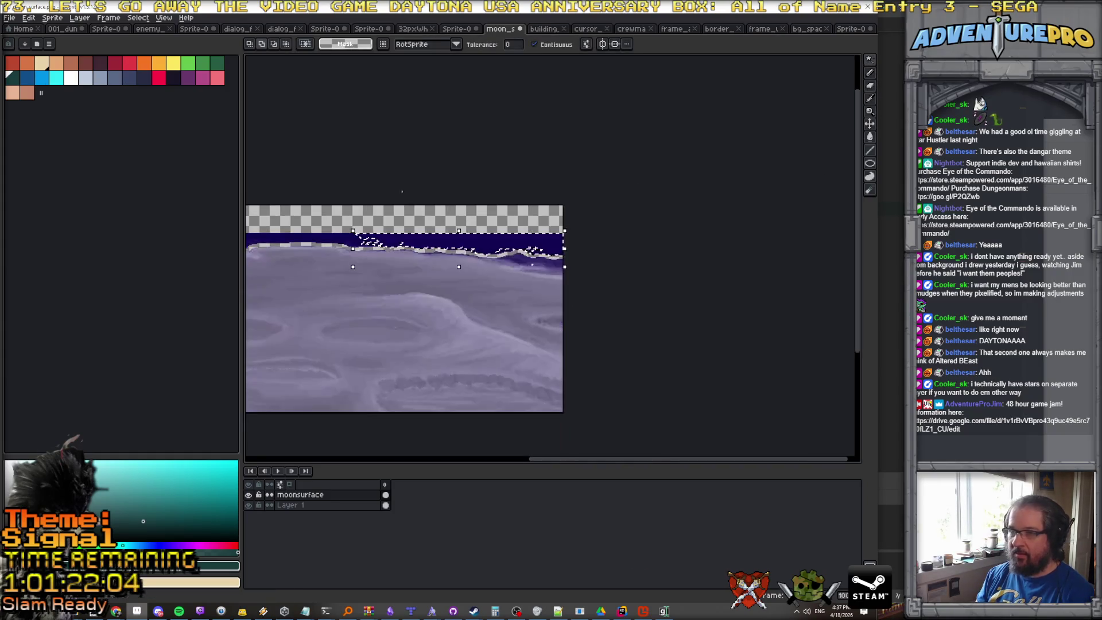
pyautogui.click(511, 44)
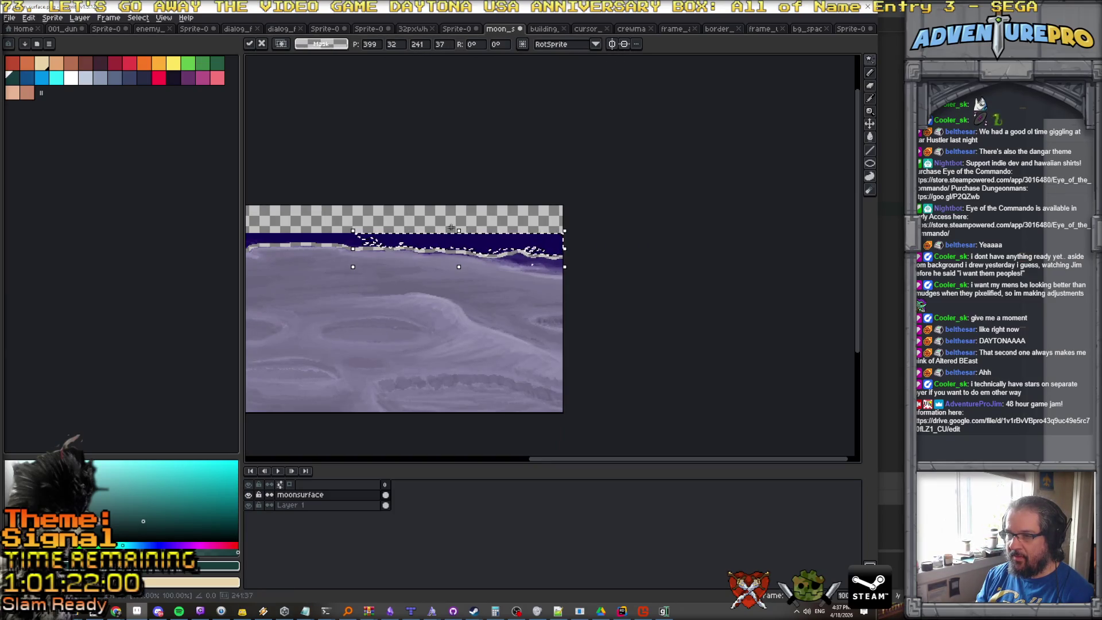
pyautogui.click(476, 251)
pyautogui.scroll(-1, 471, 249)
pyautogui.scroll(1, 465, 247)
pyautogui.scroll(-1, 461, 246)
pyautogui.press('Delete')
pyautogui.scroll(1, 455, 240)
pyautogui.scroll(-2, 455, 240)
pyautogui.scroll(1, 454, 240)
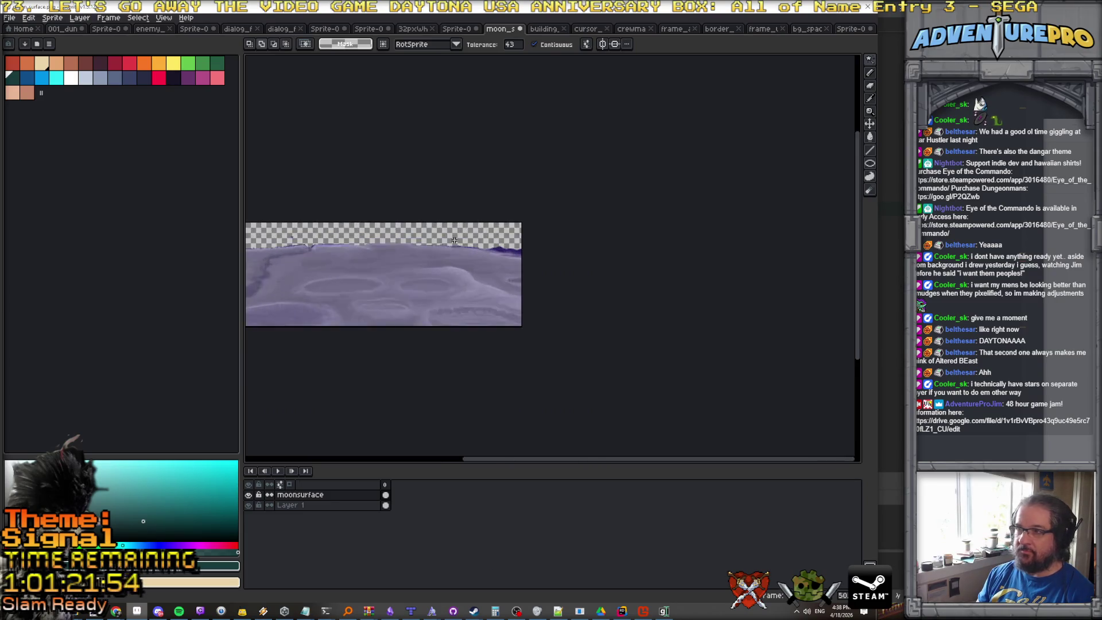
# Save the sprite as a PNG, accepting the warning that layers will be flattened.
pyautogui.hotkey('ctrl', 's')
pyautogui.click(424, 357)
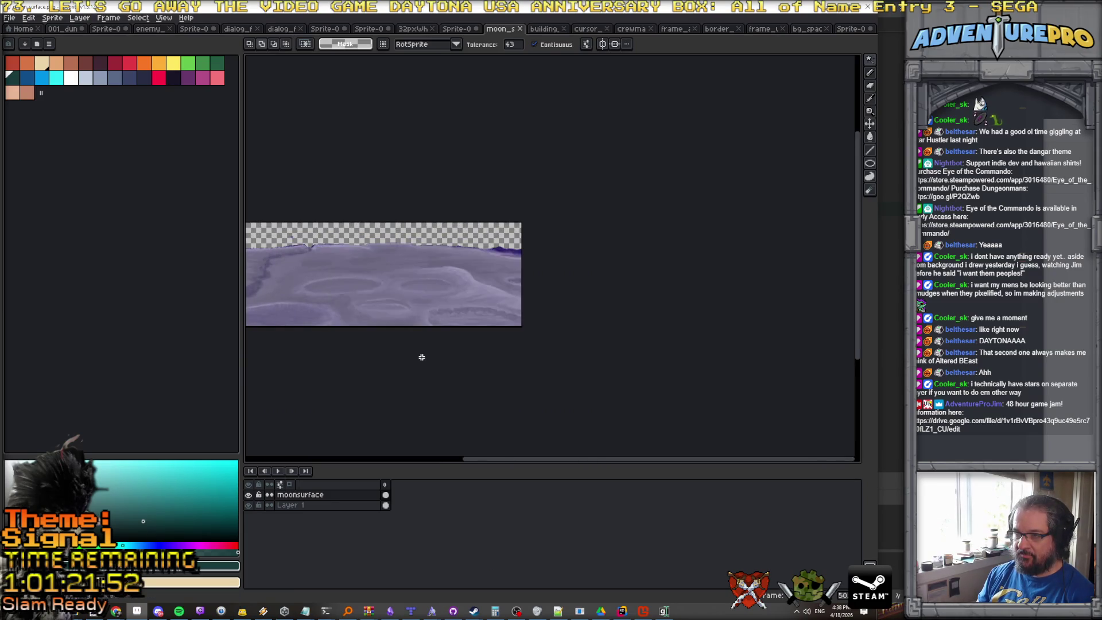
pyautogui.click(644, 612)
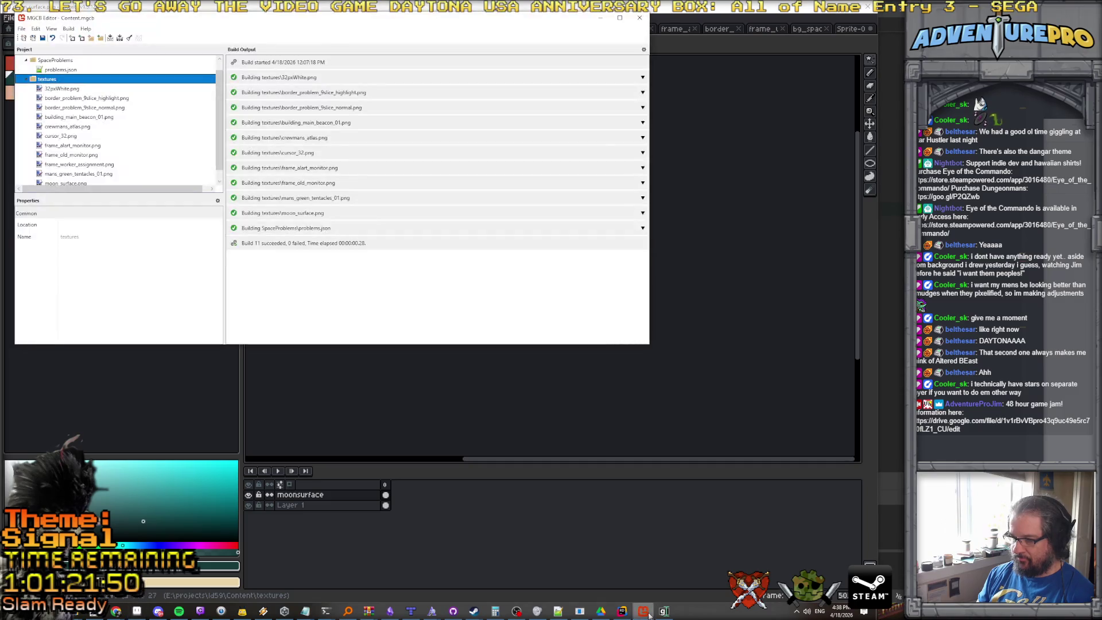
# Return to Rider after MGCB Editor reports 11 items built successfully and 0 failed.
pyautogui.click(622, 612)
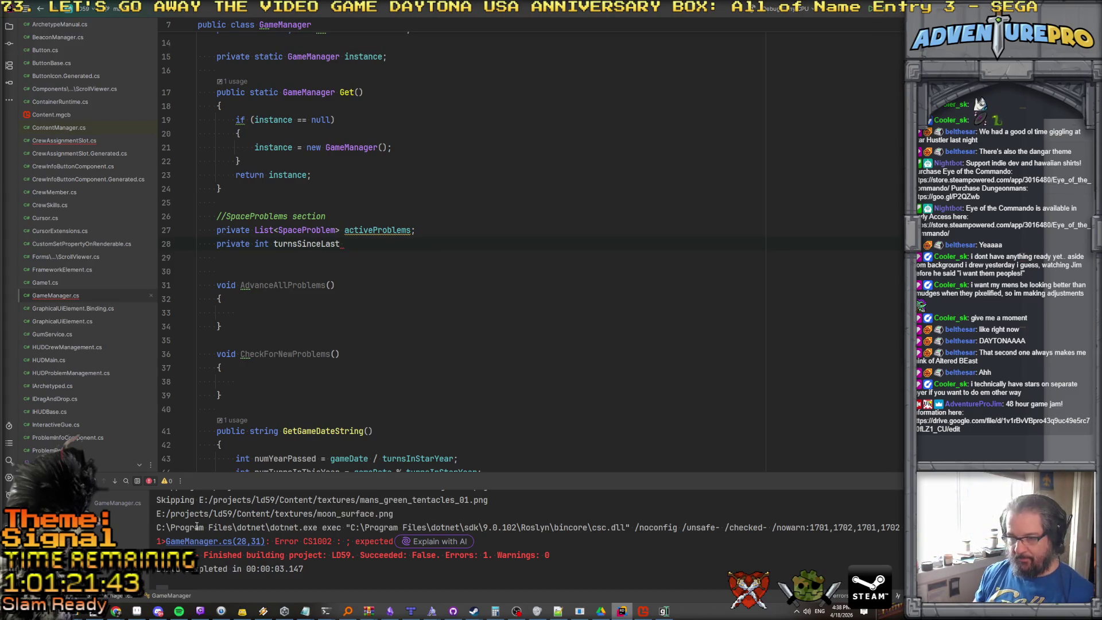
# Complete line 28 of GameManager.cs as turnsSinceLastProblem = 0;.
pyautogui.click(201, 542)
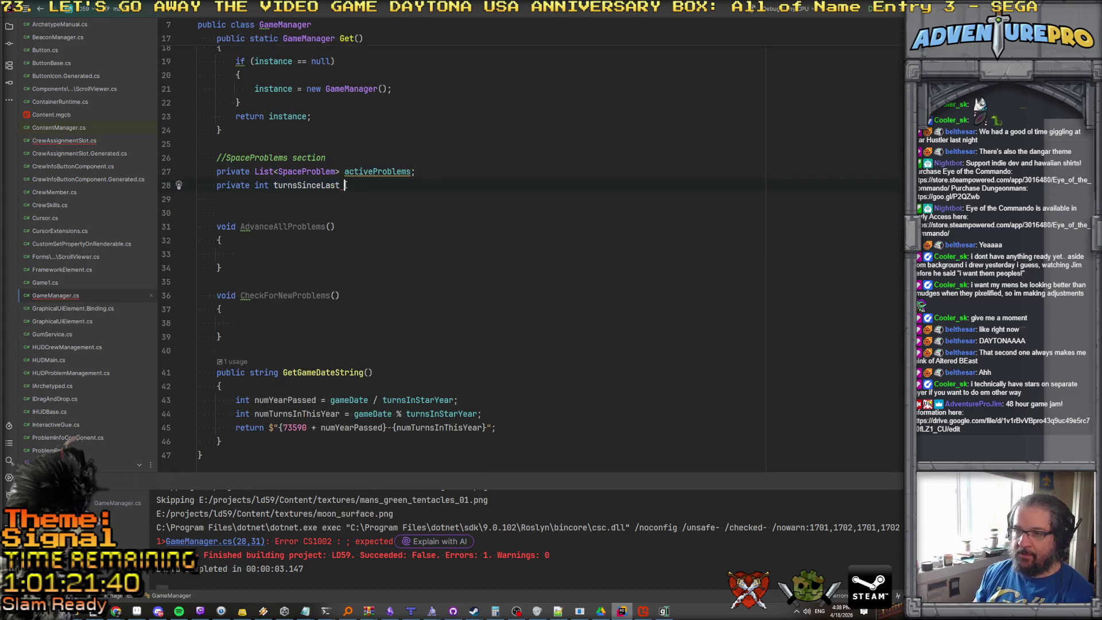
pyautogui.press('BackSpace')
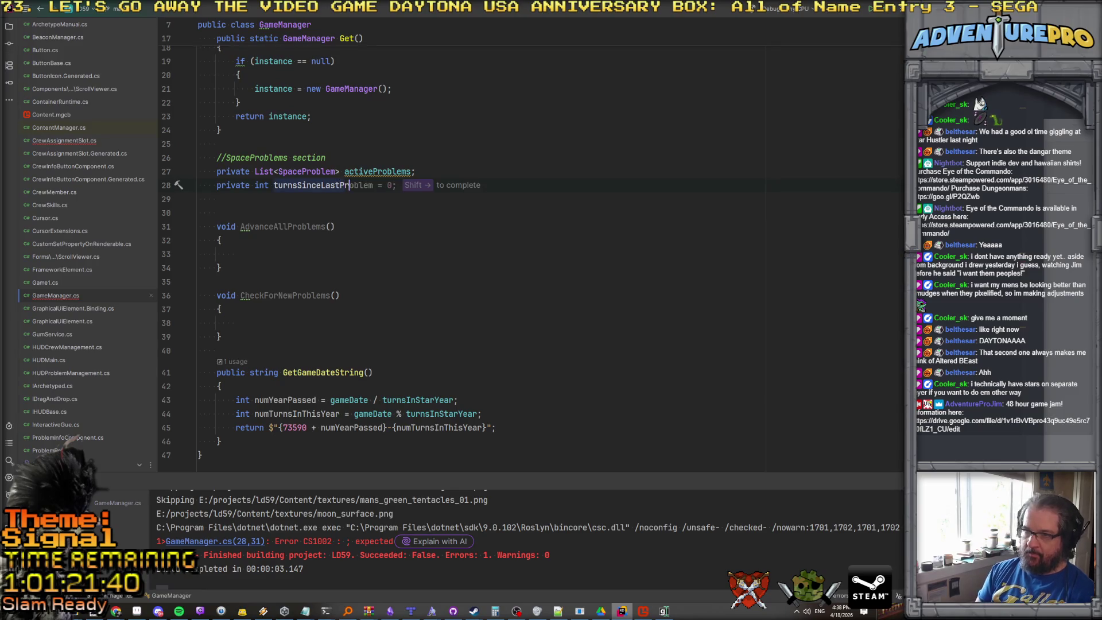
pyautogui.write('on')
pyautogui.write('blem = 0;')
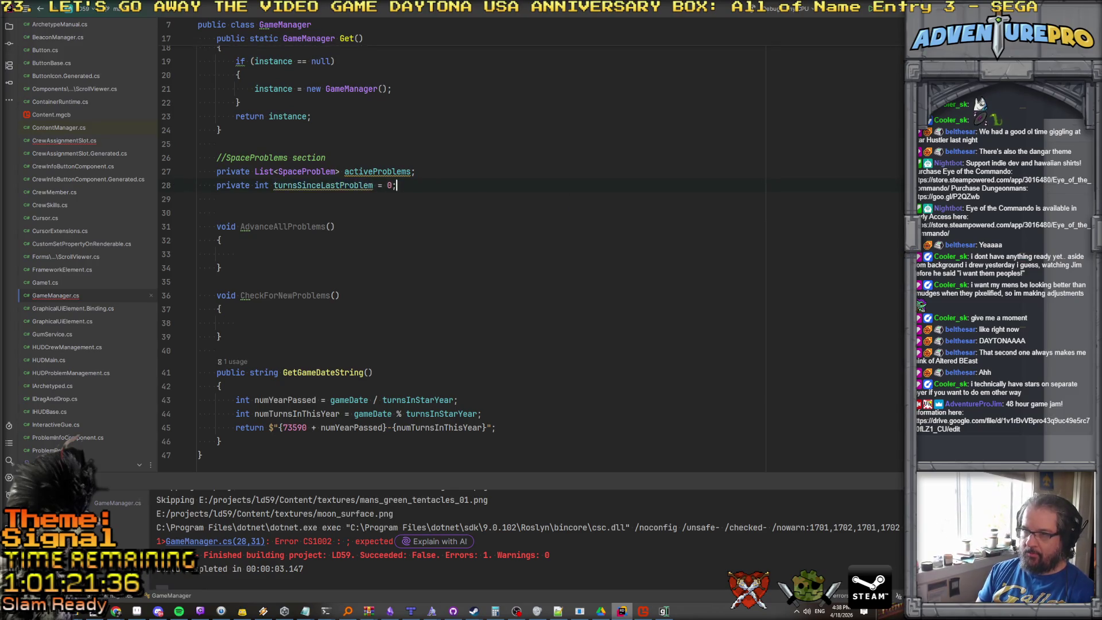
# Rebuild the LD59 project with Ctrl+Shift+B.
pyautogui.hotkey('alt', 'Tab')
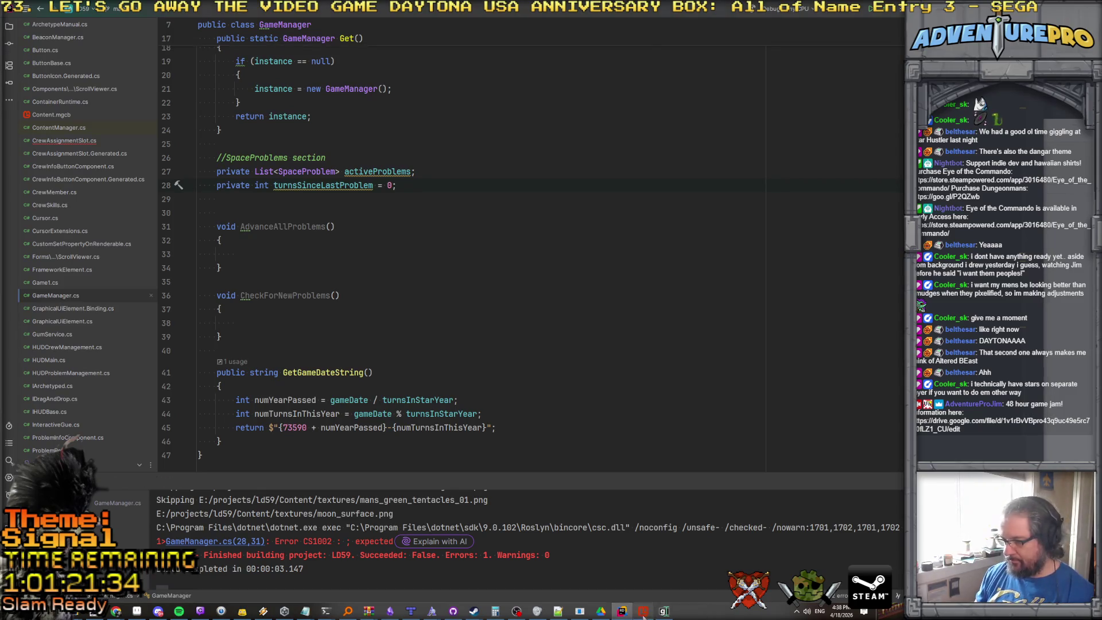
pyautogui.hotkey('alt', 'Tab')
pyautogui.hotkey('ctrl', 'shift', 'b')
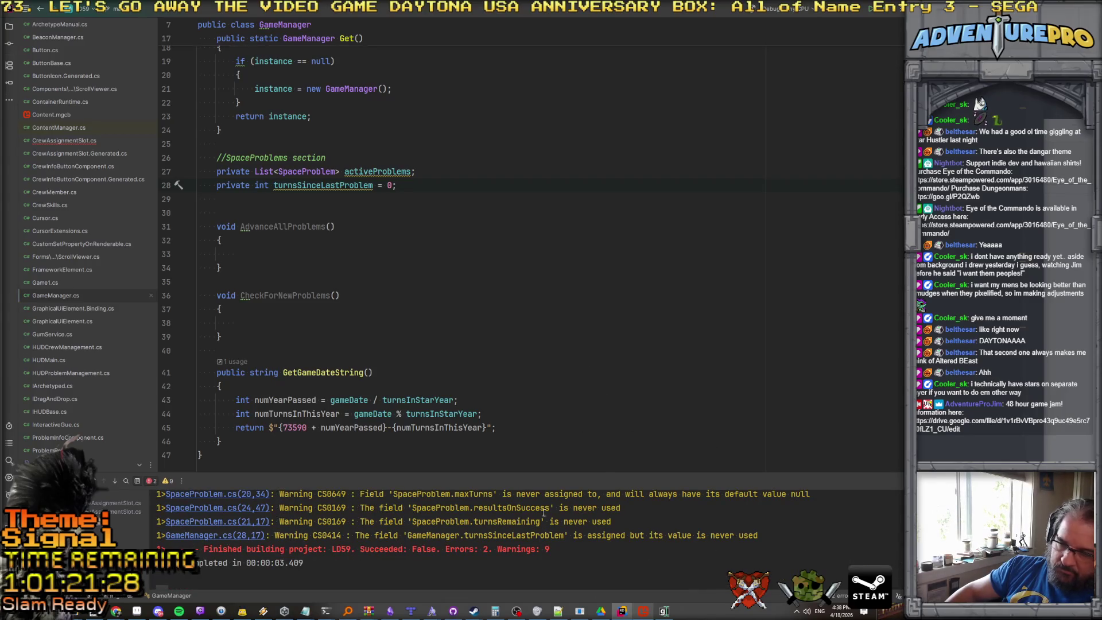
pyautogui.scroll(5, 544, 513)
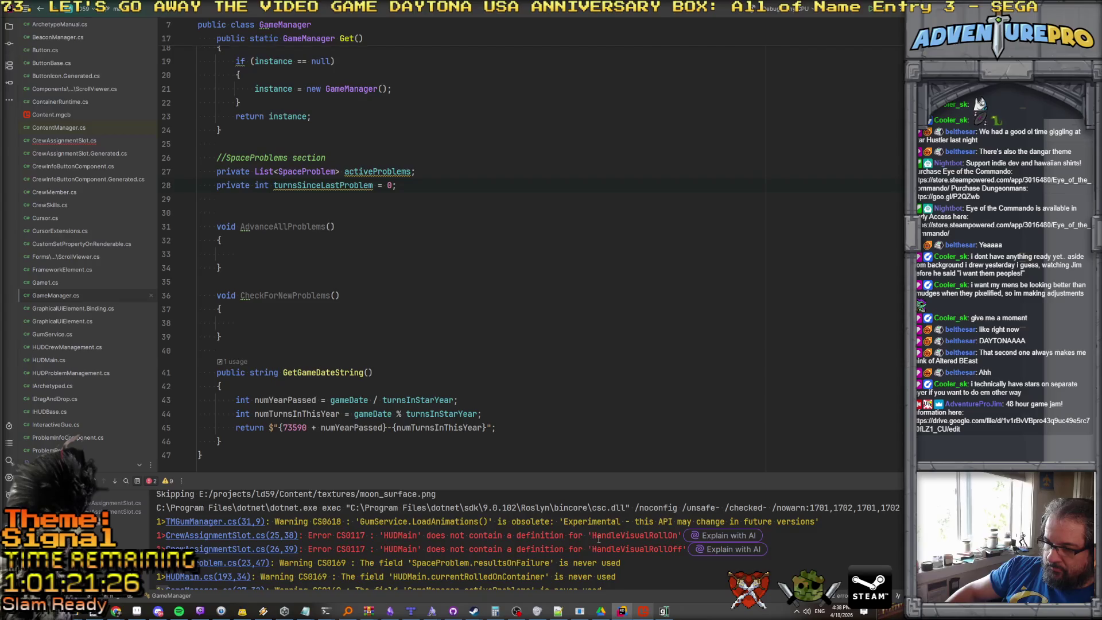
# Comment out the roll-on/roll-off handler lines 25–26 in CrewAssignmentSlot.cs with //.
pyautogui.click(284, 537)
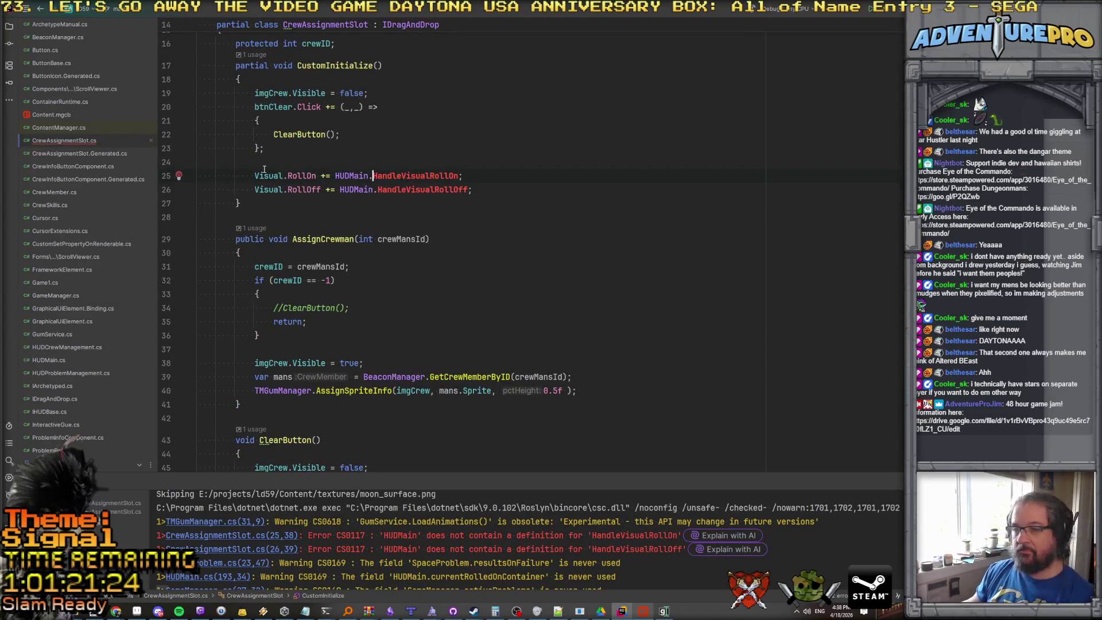
pyautogui.hotkey('ctrl', '/')
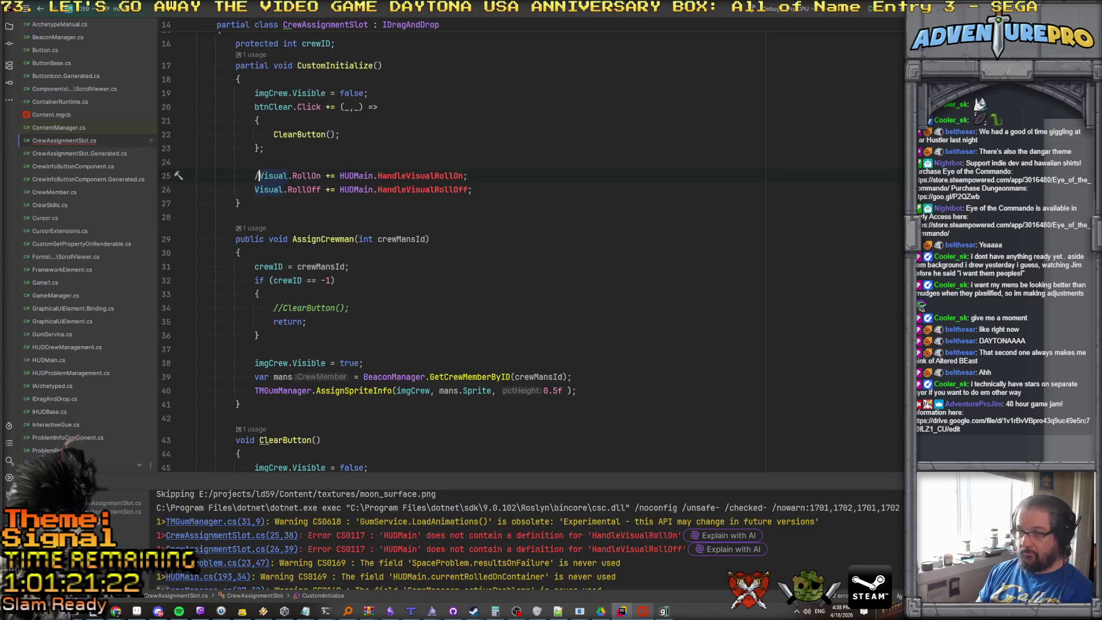
pyautogui.write('//')
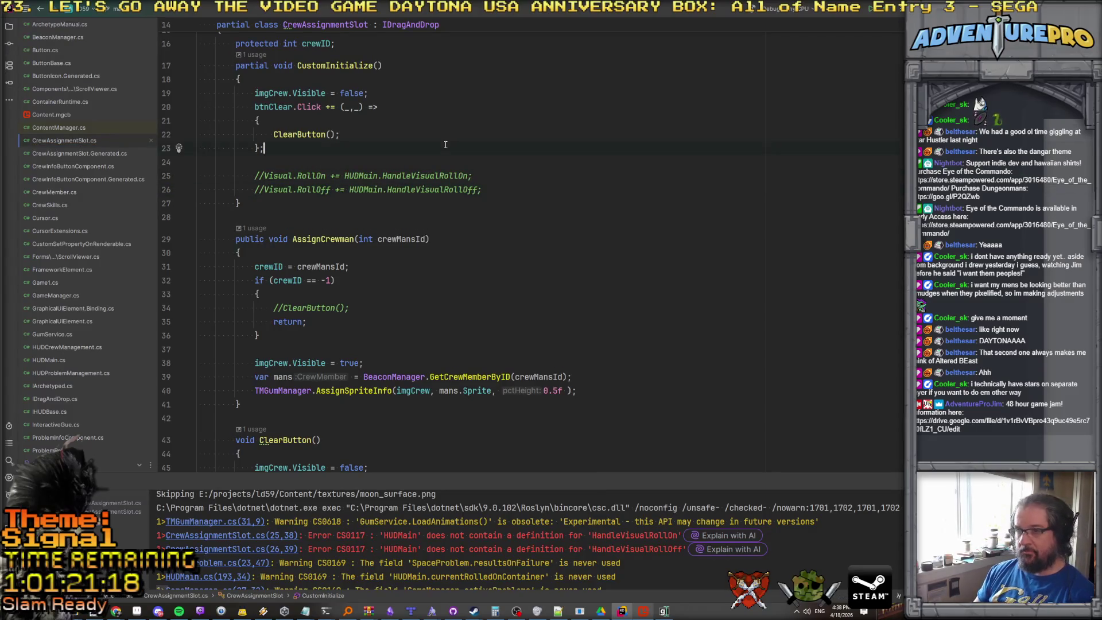
# Run the game to check it, move its window, then close it.
pyautogui.click(893, 11)
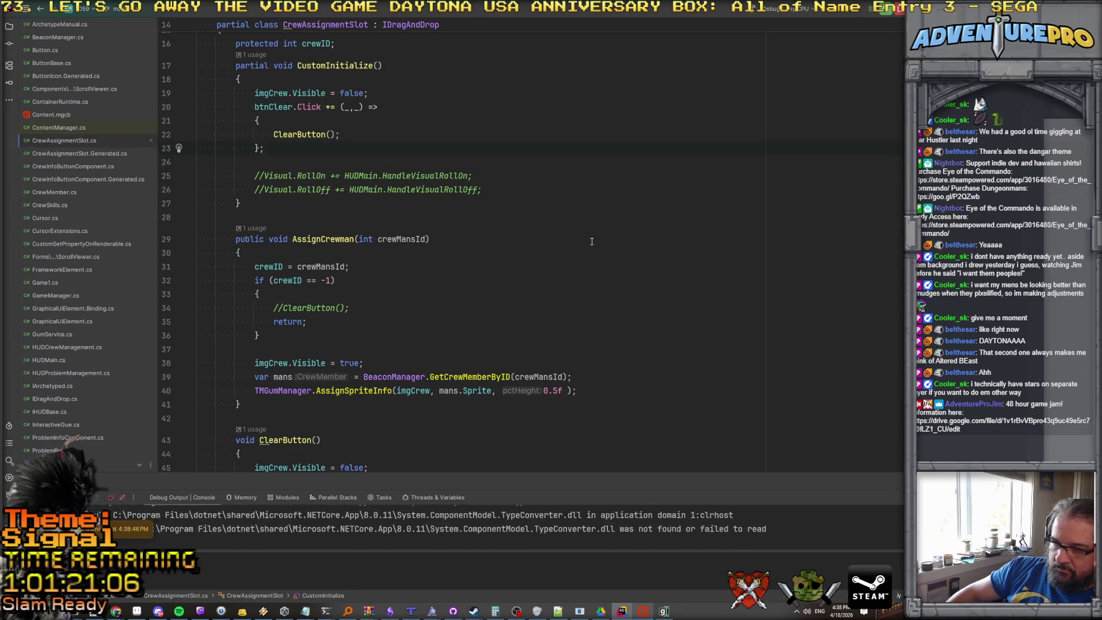
pyautogui.moveTo(725, 204); pyautogui.dragTo(402, 121)
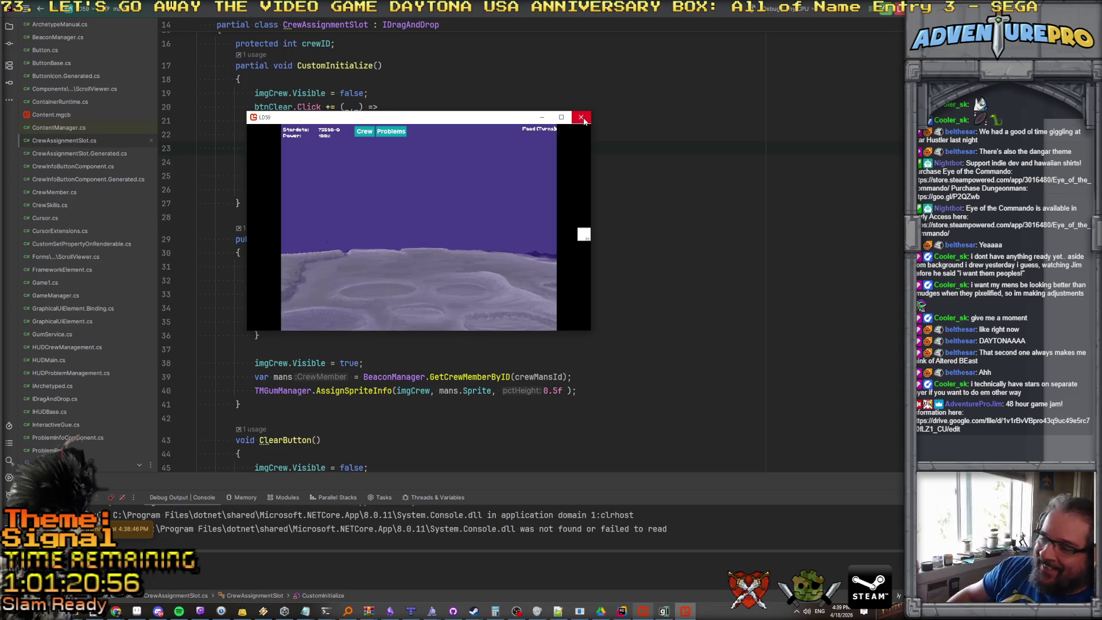
pyautogui.click(581, 117)
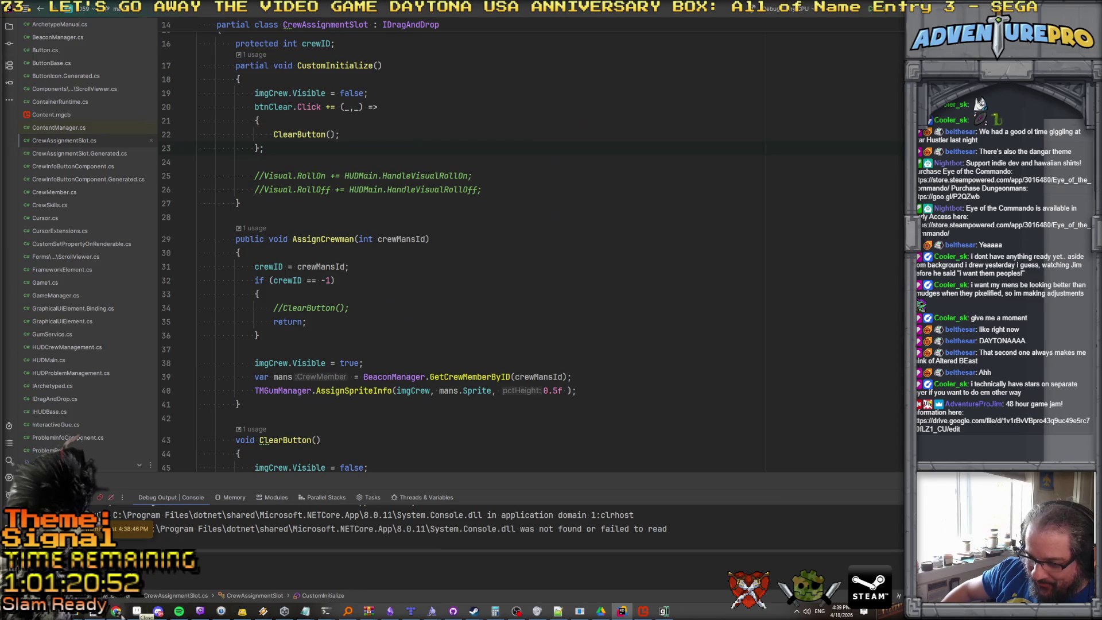
pyautogui.hotkey('alt', 'Tab')
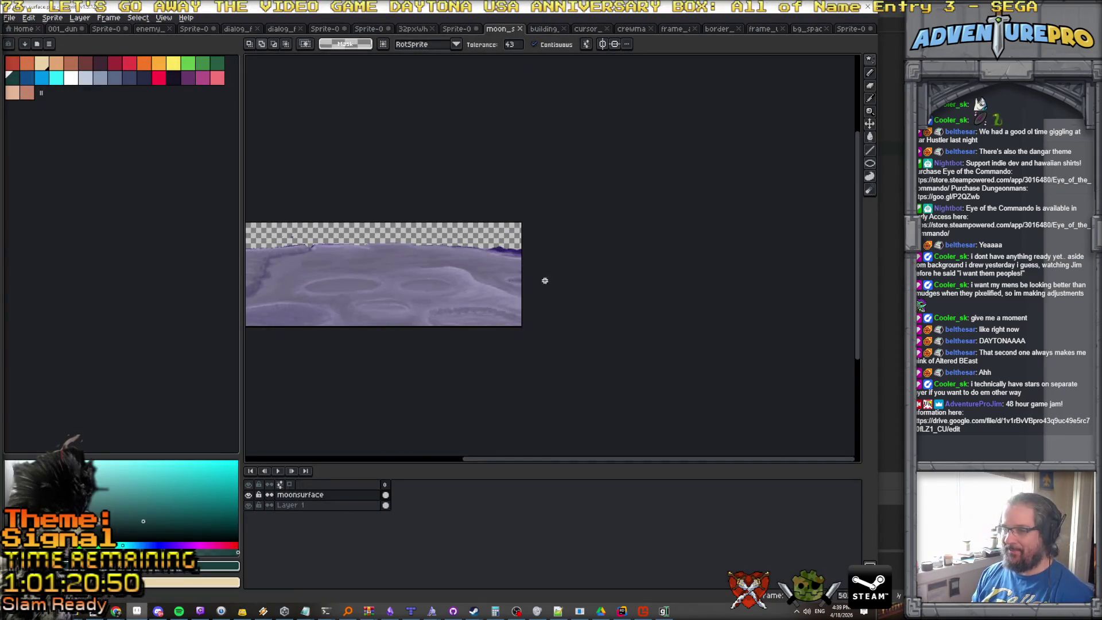
# Set the moon surface canvas height to 480 px, paste it as a new sprite, and return to bg_space_and_moon.
pyautogui.moveTo(869, 60)
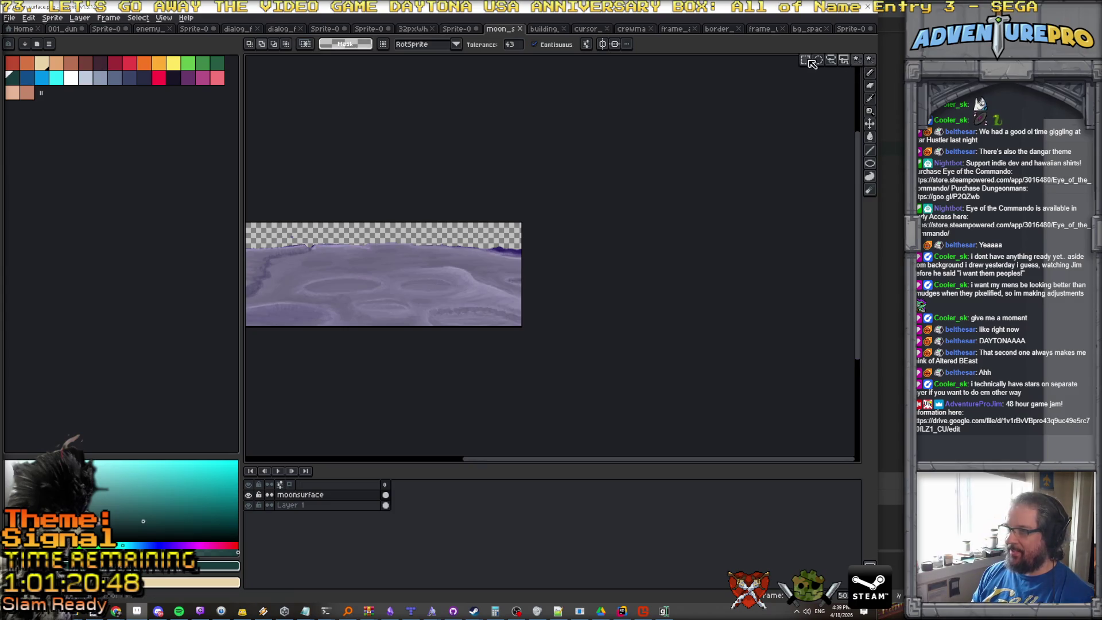
pyautogui.click(52, 17)
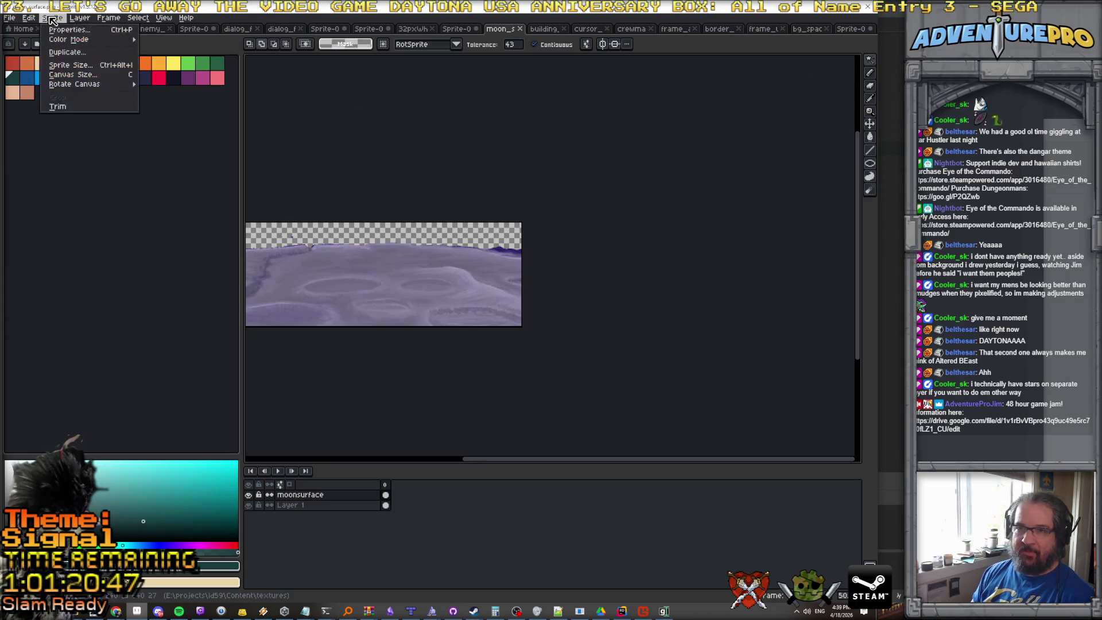
pyautogui.click(86, 74)
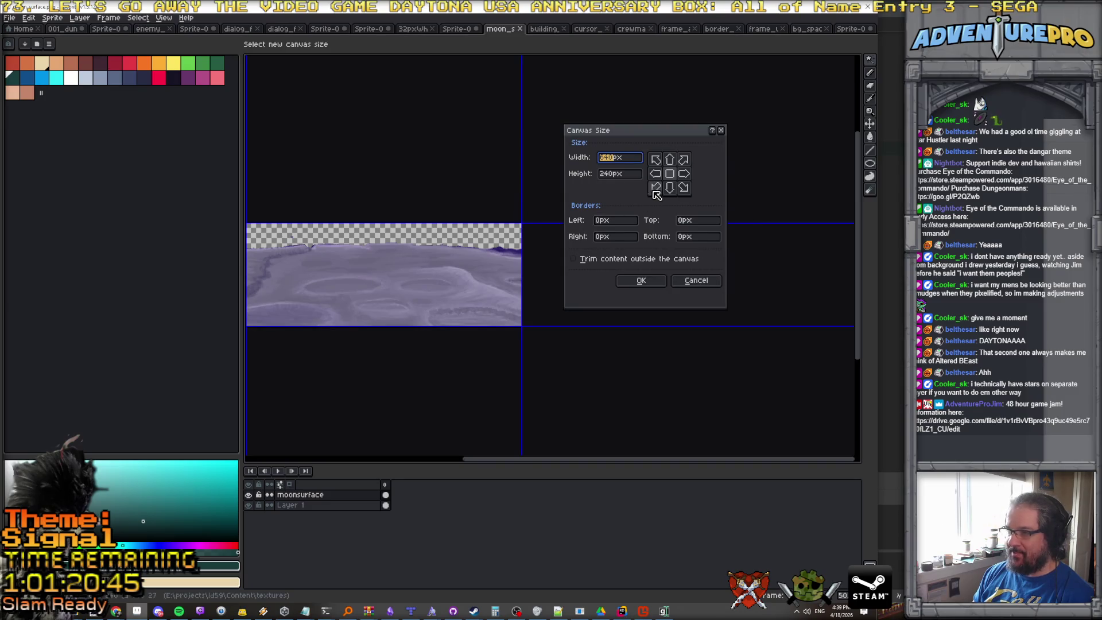
pyautogui.doubleClick(626, 174)
pyautogui.write('480')
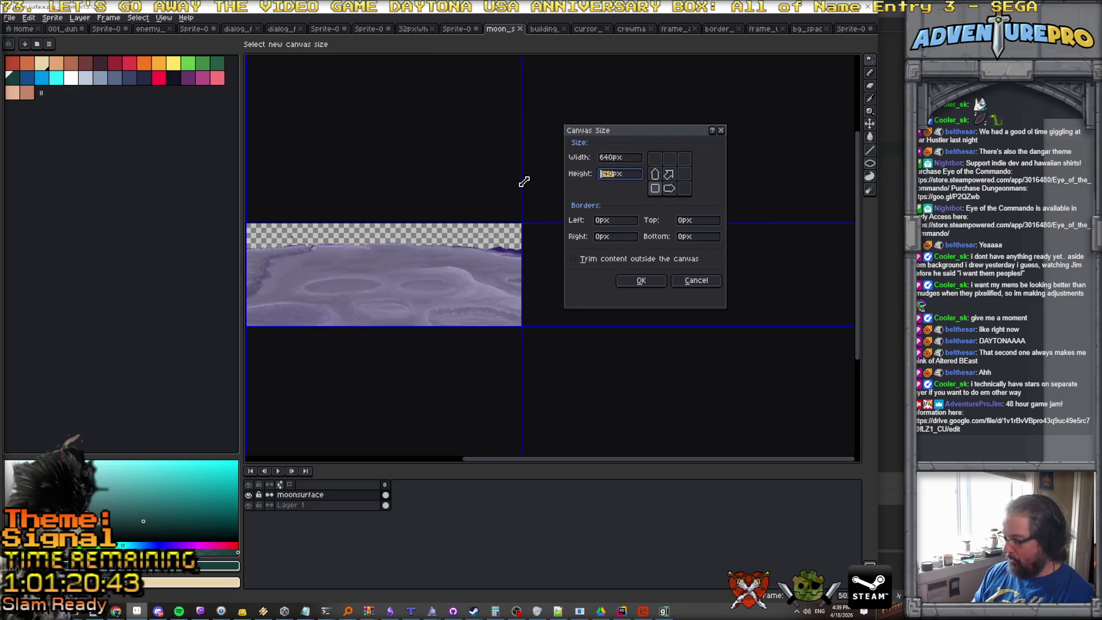
pyautogui.press('Return')
pyautogui.hotkey('ctrl', 'alt', 'n')
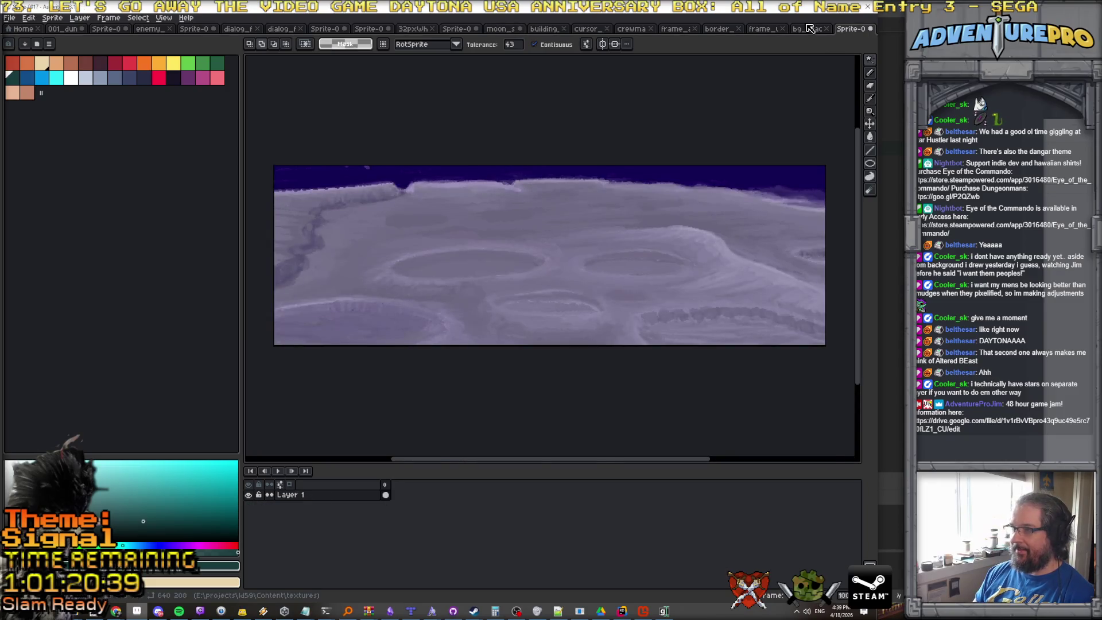
pyautogui.click(808, 29)
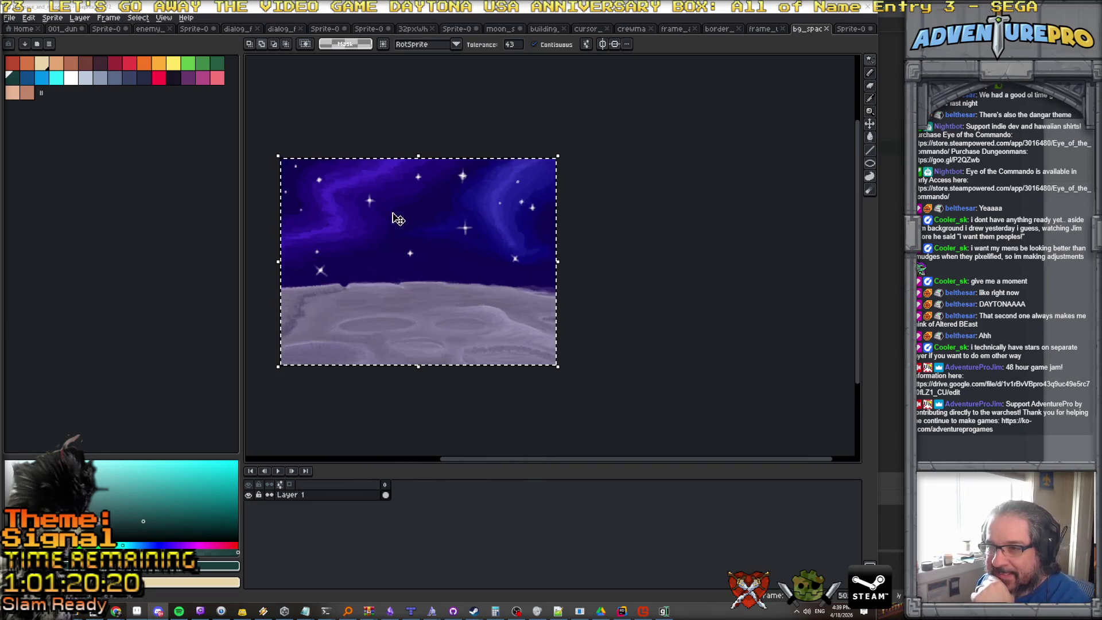
pyautogui.scroll(1, 398, 218)
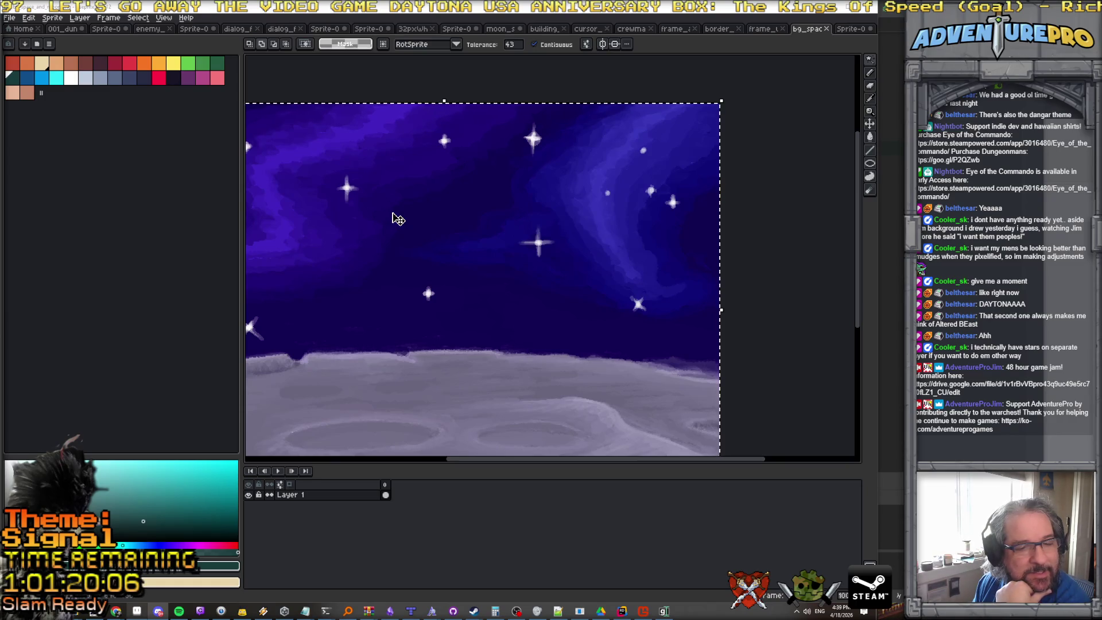
pyautogui.scroll(-1, 580, 226)
pyautogui.scroll(1, 580, 226)
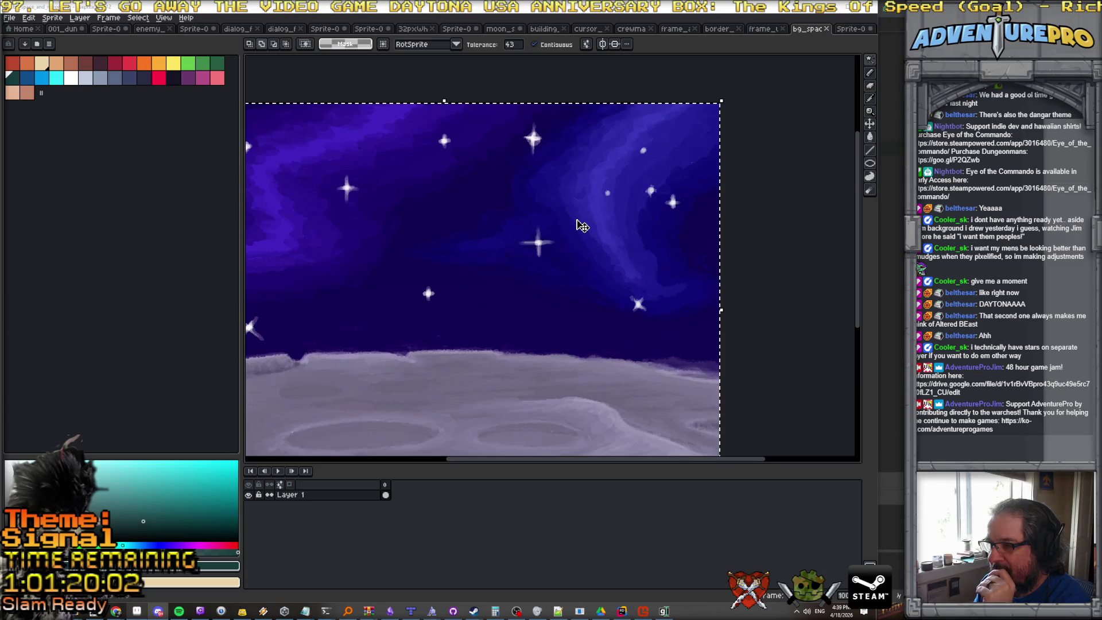
pyautogui.scroll(-1, 580, 226)
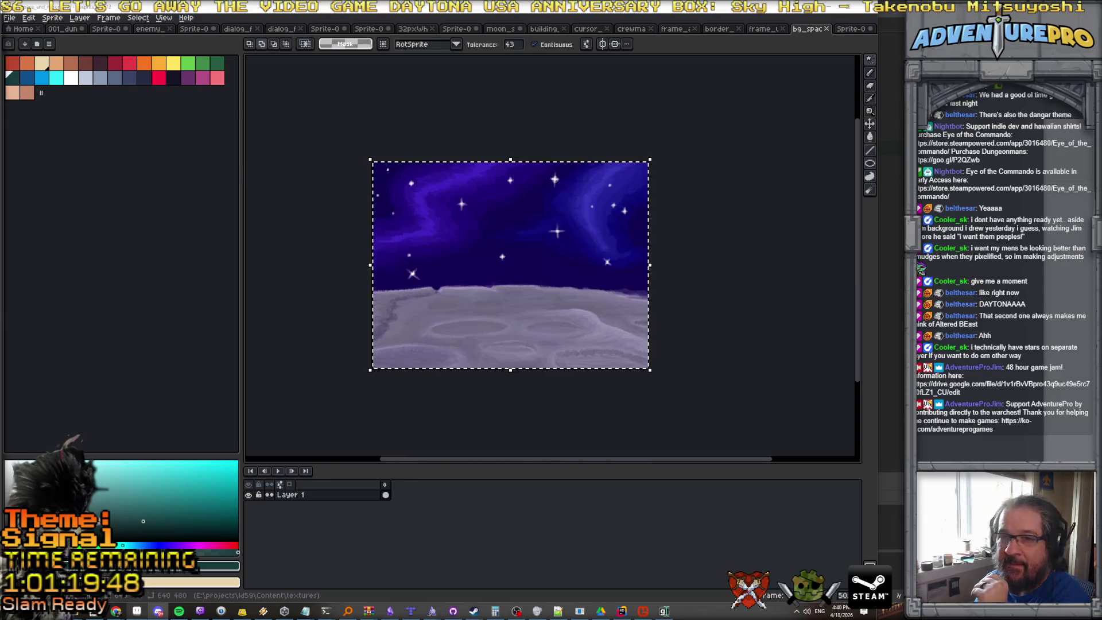
pyautogui.click(27, 18)
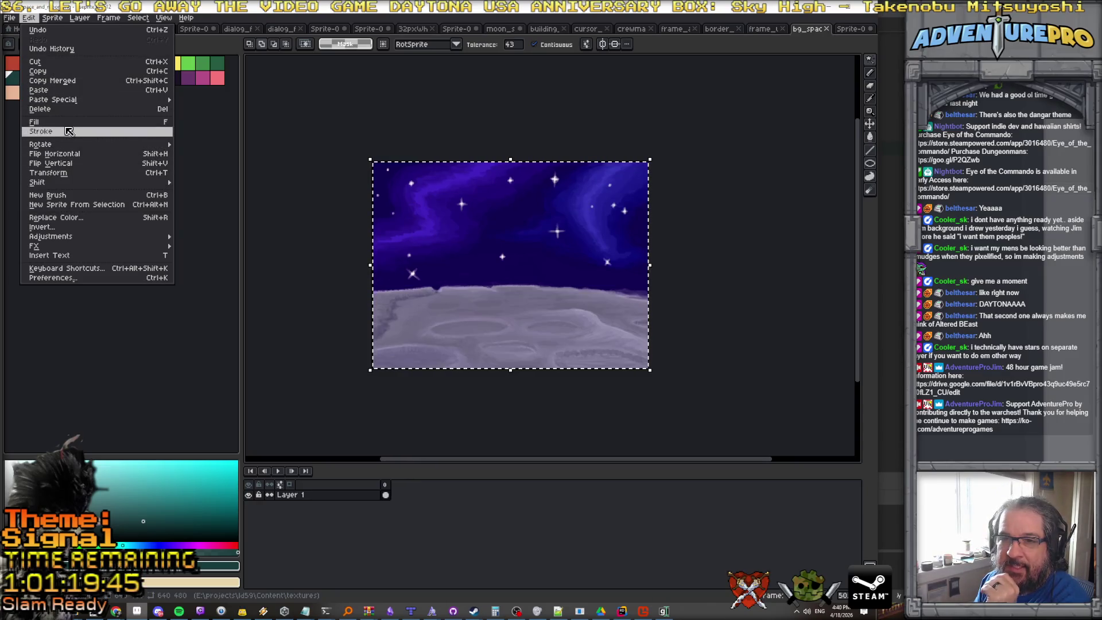
# Paste the copied starless purple nebula over the whole 640×480 canvas.
pyautogui.click(66, 92)
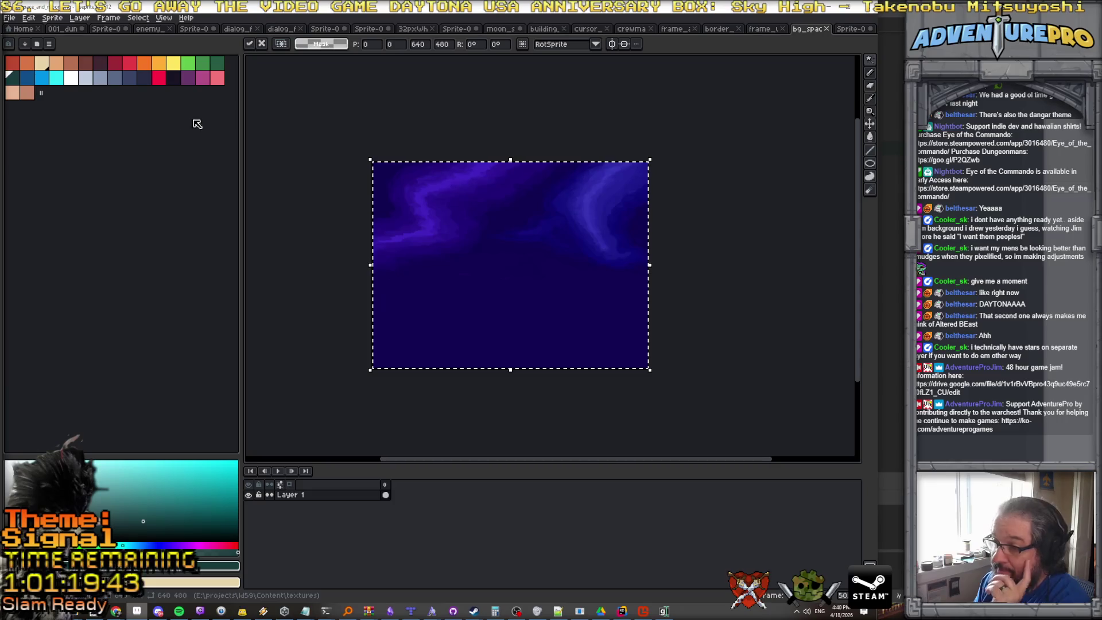
pyautogui.click(52, 18)
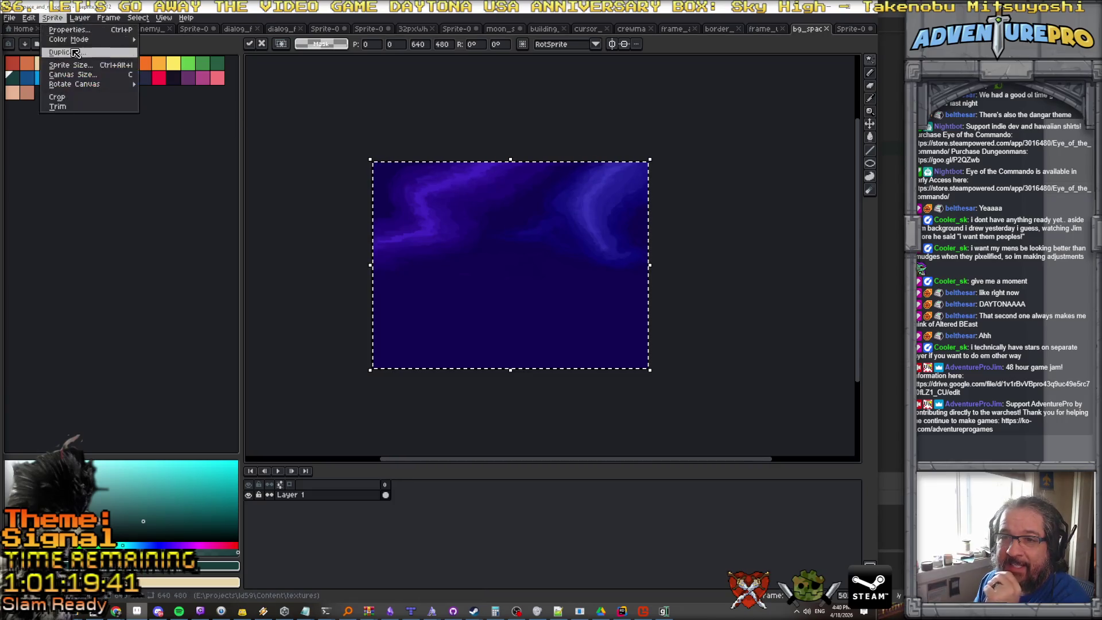
# Turn on Tiled Mode in the X axis and deselect the pasted nebula.
pyautogui.moveTo(163, 18)
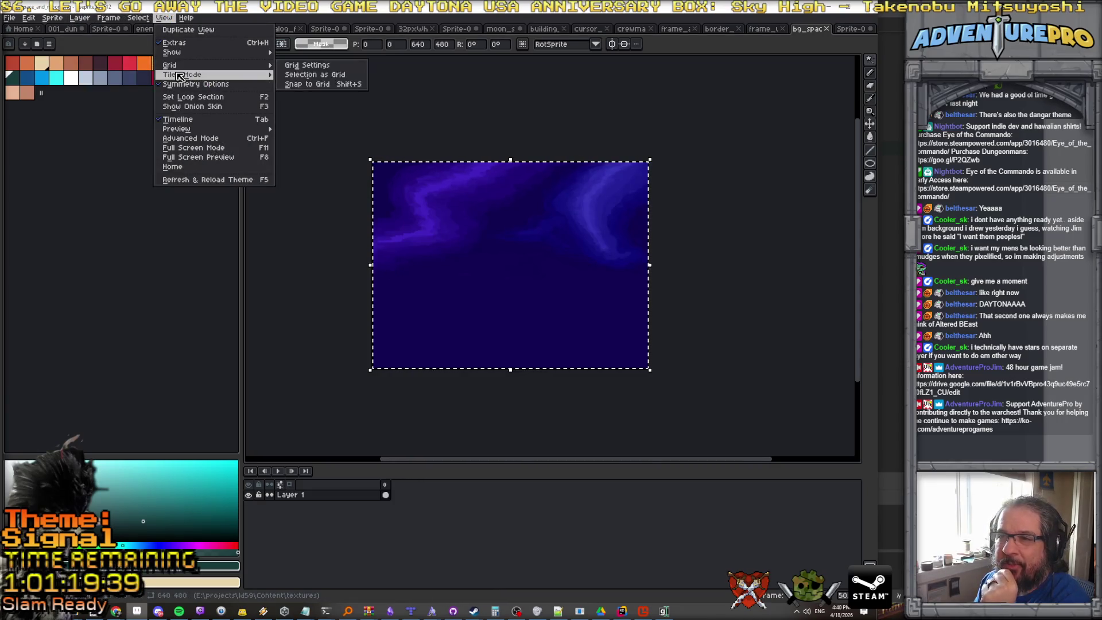
pyautogui.moveTo(179, 77)
pyautogui.click(310, 94)
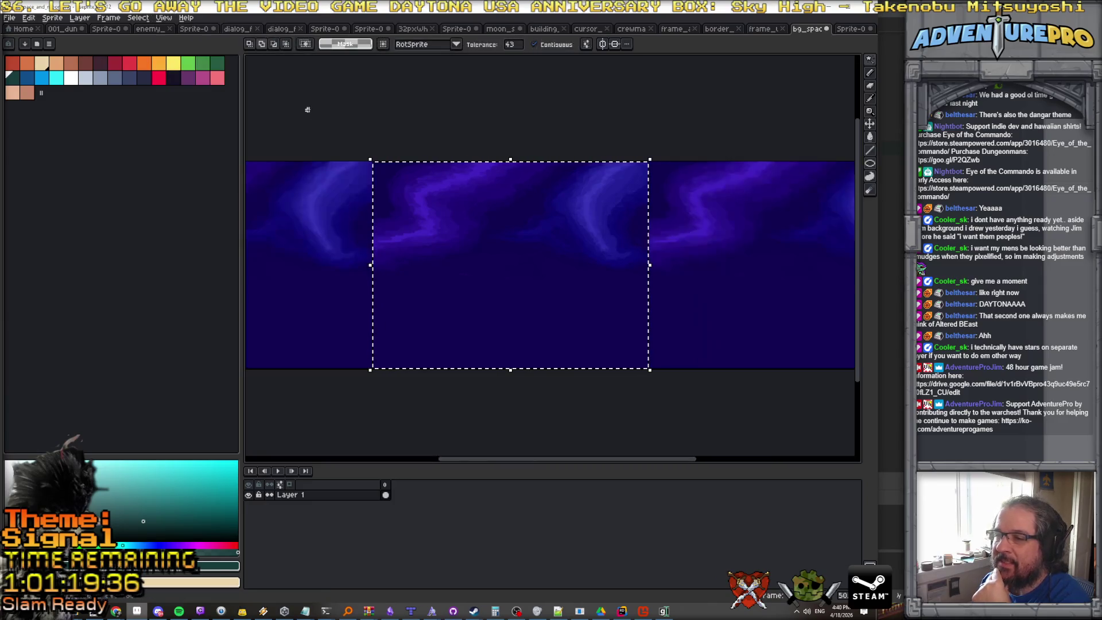
pyautogui.hotkey('ctrl', 'd')
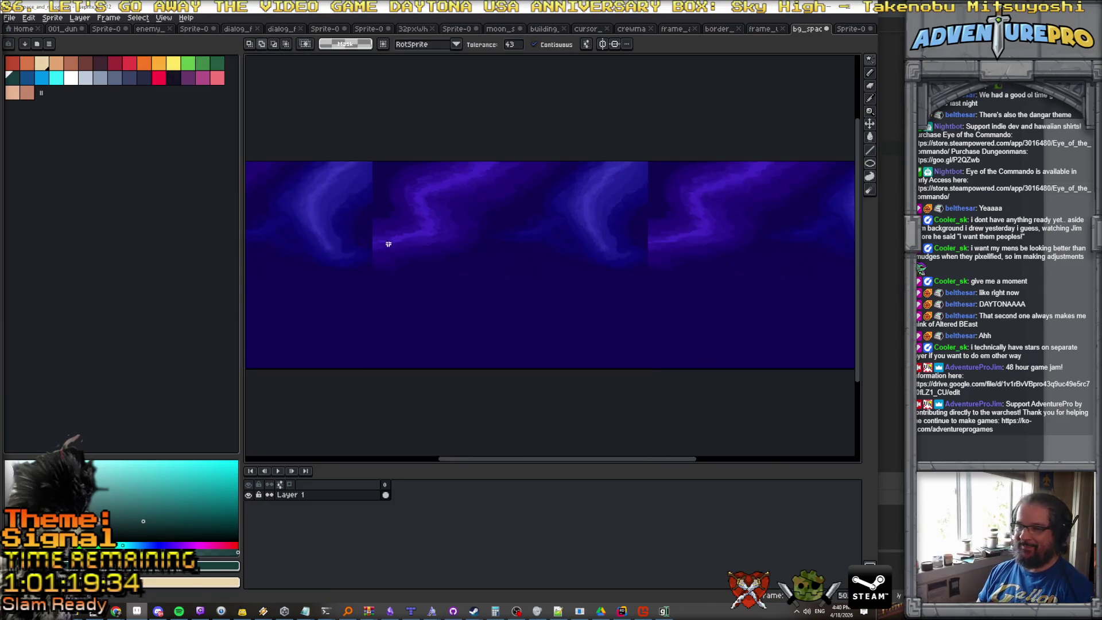
# Zoom and pan across the repeated nebula tiles to inspect the seams.
pyautogui.scroll(-1, 468, 224)
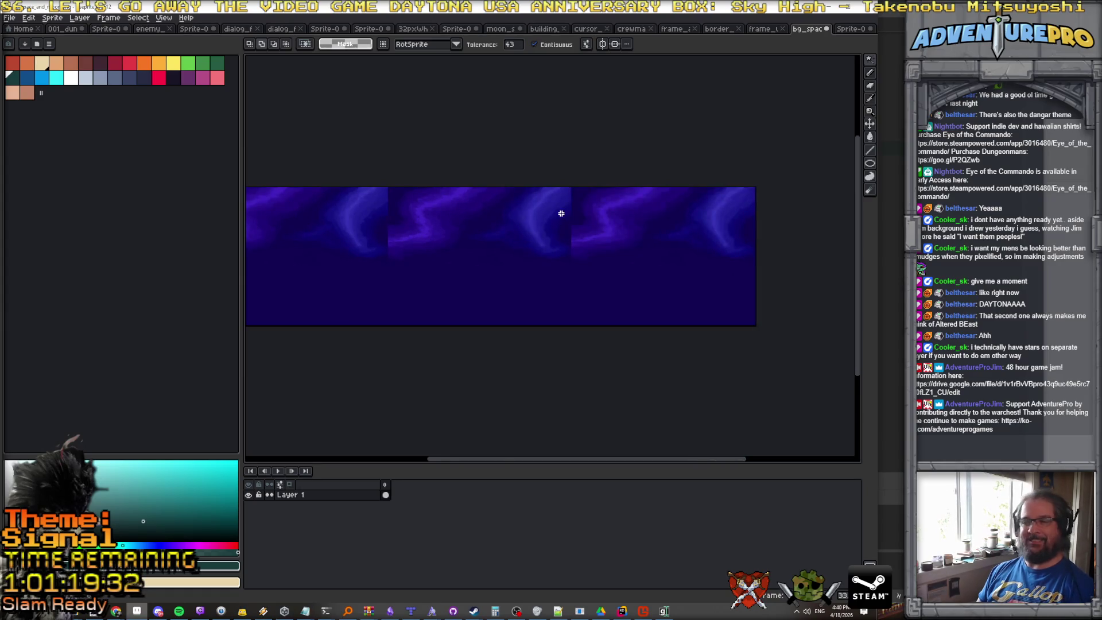
pyautogui.scroll(3, 573, 197)
pyautogui.scroll(-1, 571, 197)
pyautogui.scroll(1, 575, 246)
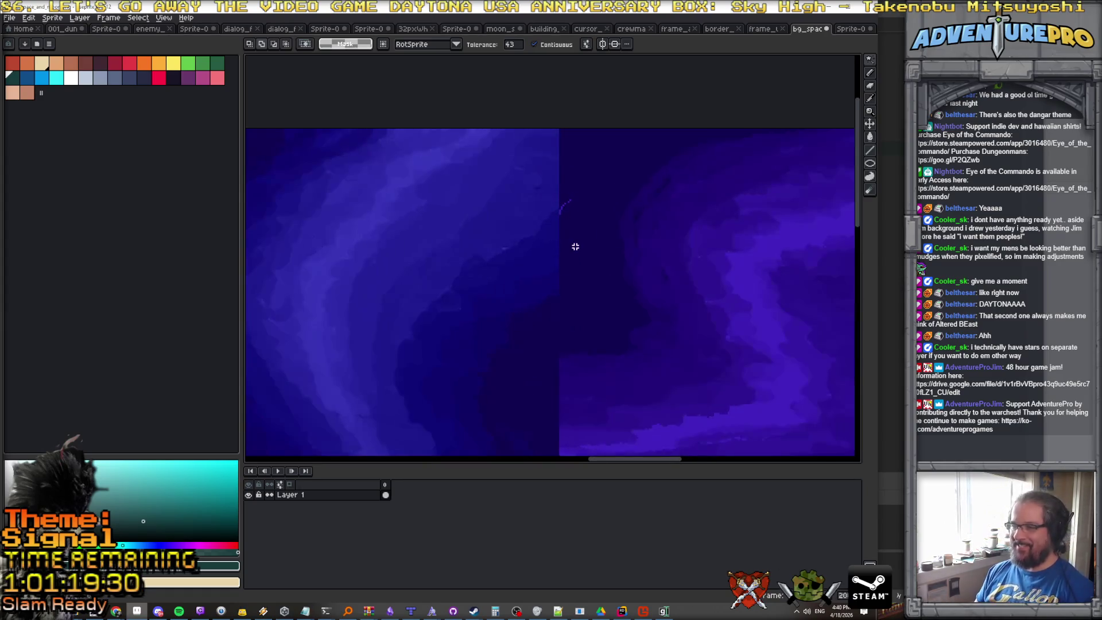
pyautogui.scroll(-2, 572, 220)
pyautogui.scroll(2, 571, 220)
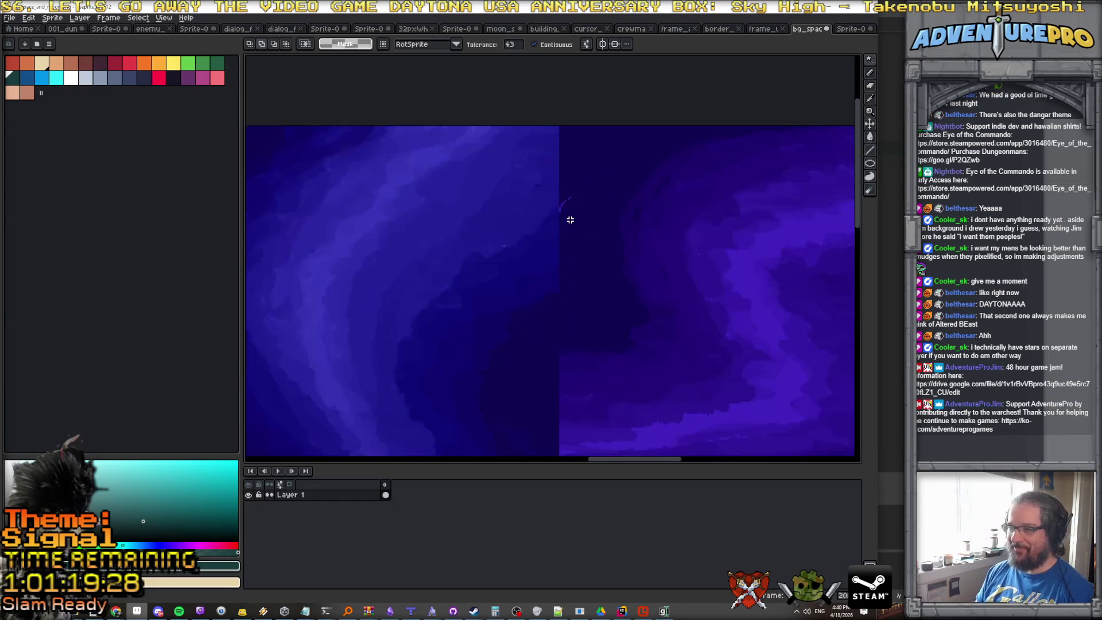
pyautogui.scroll(-1, 564, 234)
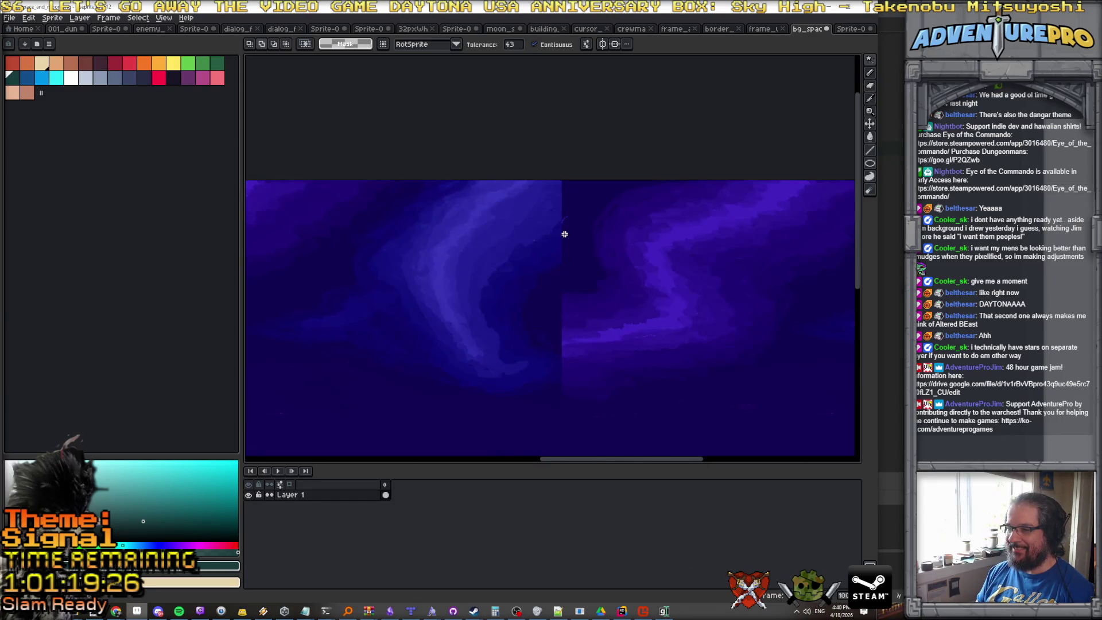
pyautogui.scroll(-2, 565, 233)
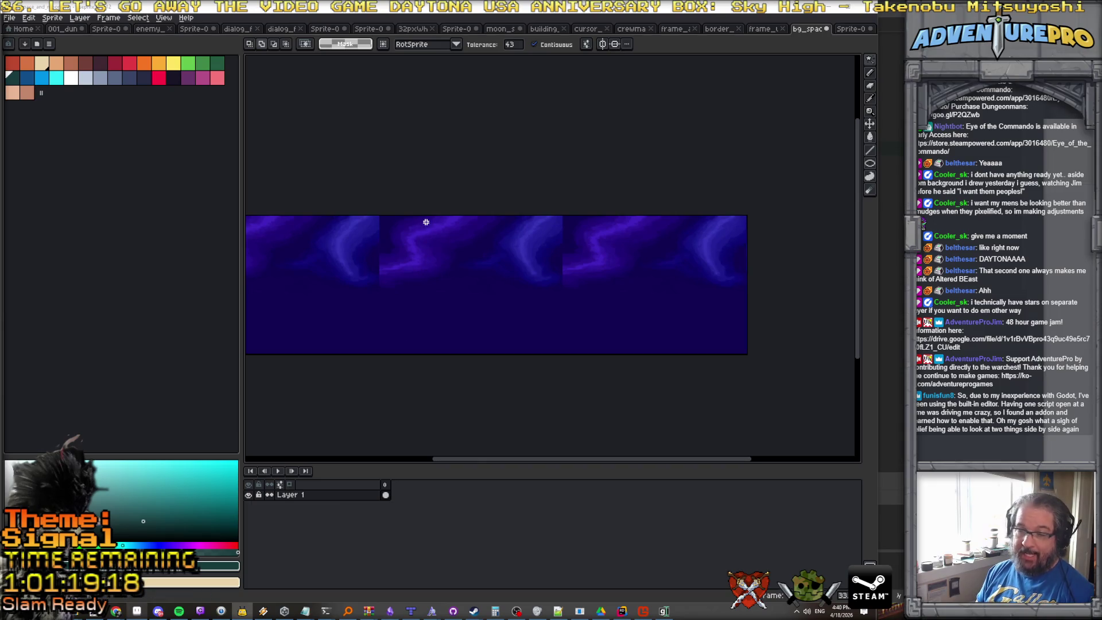
pyautogui.scroll(2, 396, 234)
pyautogui.moveTo(379, 232)
pyautogui.mouseDown()
pyautogui.moveTo(647, 239)
pyautogui.moveTo(405, 197)
pyautogui.moveTo(405, 263)
pyautogui.mouseUp()
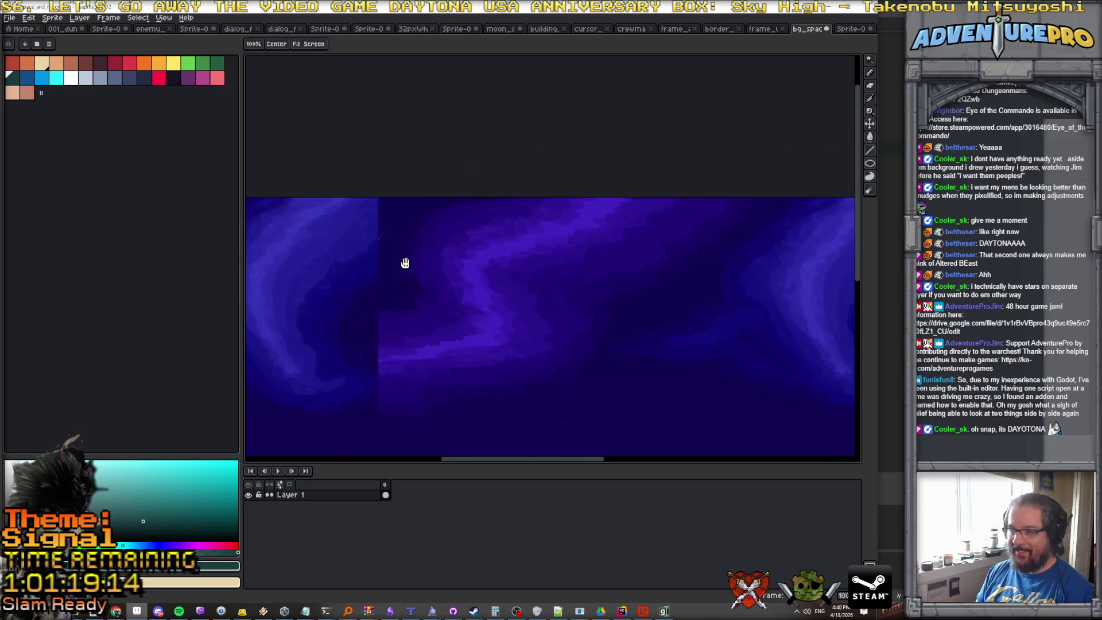
pyautogui.scroll(-3, 405, 263)
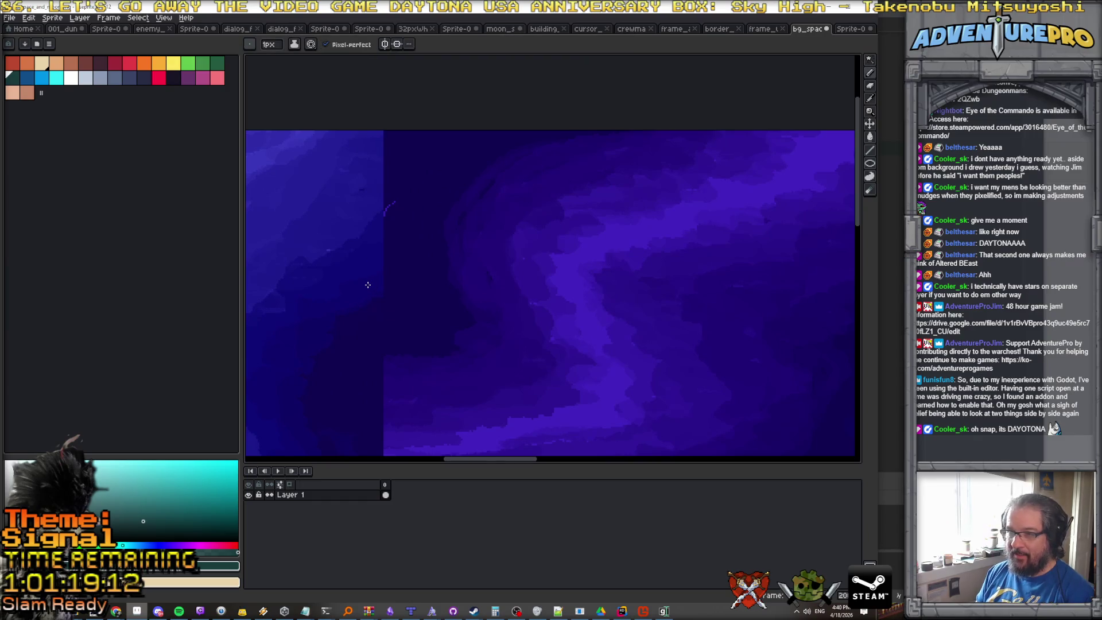
# Sample a purple-blue from the nebula and set the brush size to 6 px.
pyautogui.keyDown('alt'); pyautogui.click(368, 283); pyautogui.keyUp('alt')
pyautogui.click(270, 49)
pyautogui.write('6')
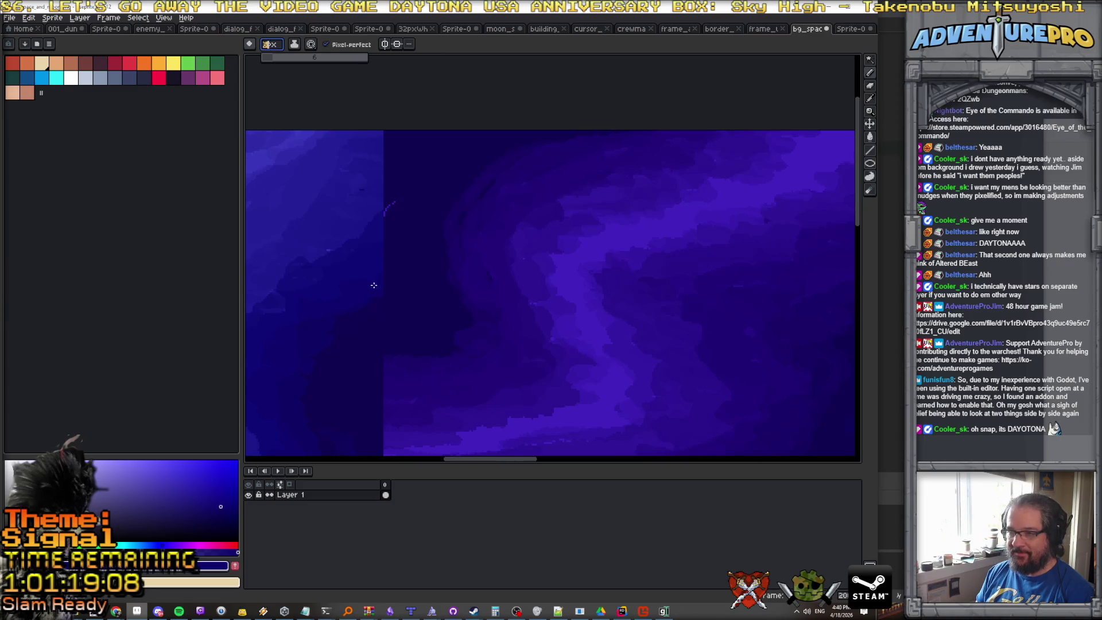
pyautogui.press('Return')
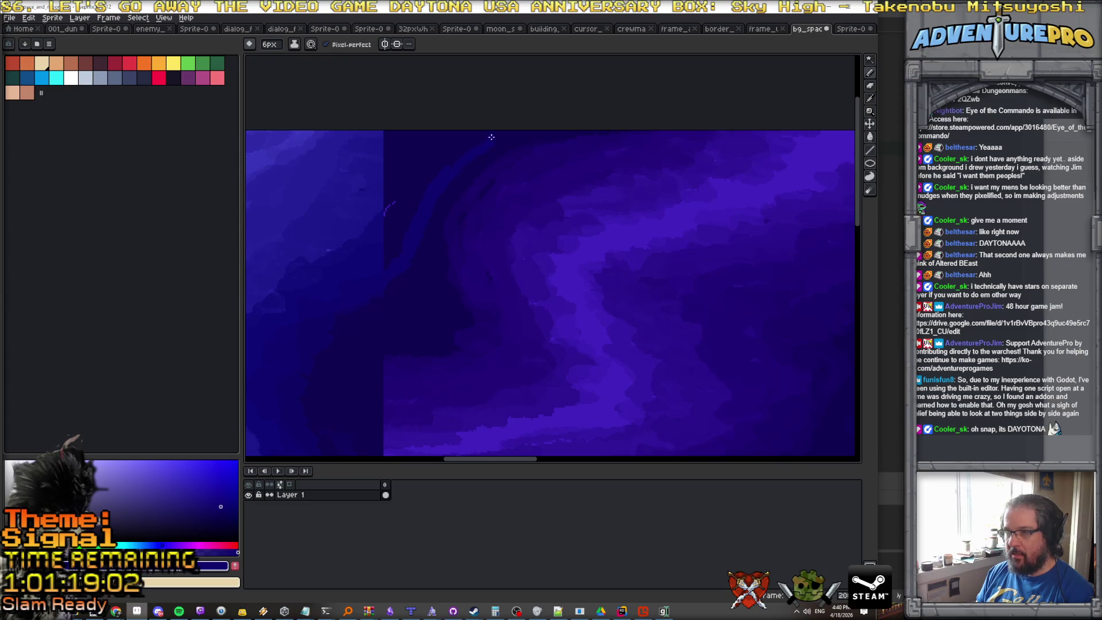
# Paint a dark purple stroke over the seam, flood-fill the streak, and sample a new shade.
pyautogui.keyDown('alt'); pyautogui.click(381, 270); pyautogui.keyUp('alt')
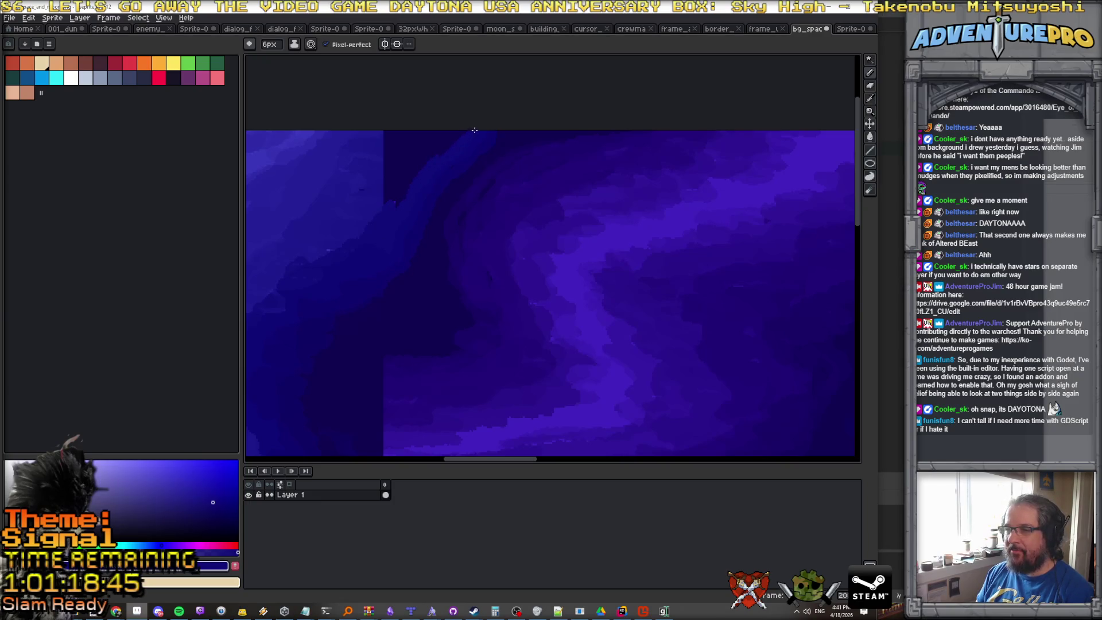
pyautogui.keyDown('alt'); pyautogui.click(395, 199); pyautogui.keyUp('alt')
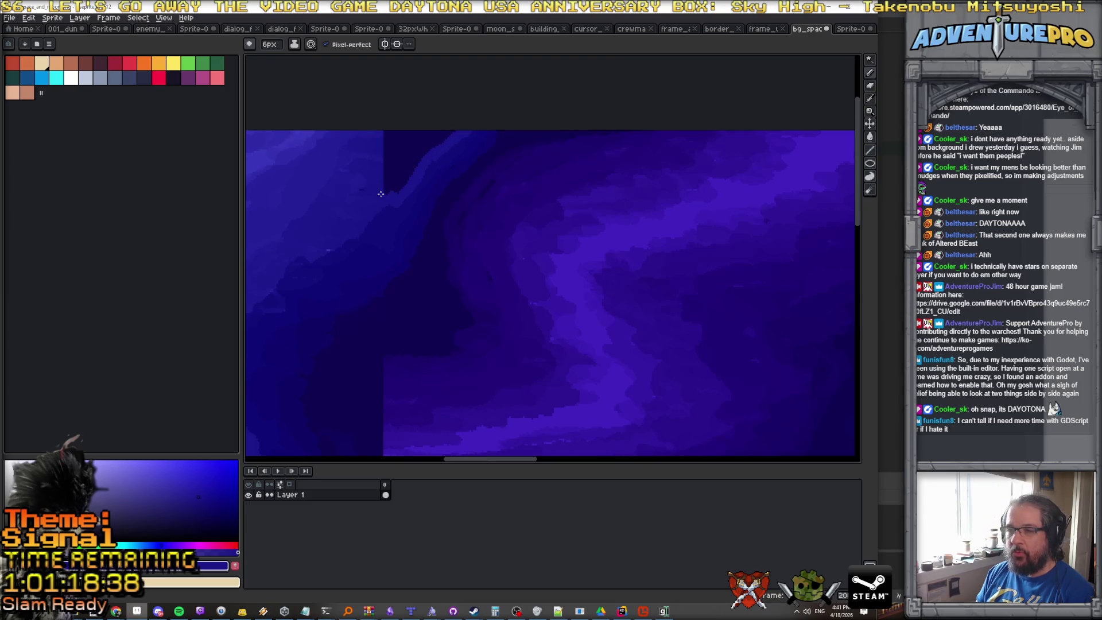
pyautogui.moveTo(382, 187)
pyautogui.mouseDown()
pyautogui.moveTo(386, 156)
pyautogui.moveTo(438, 132)
pyautogui.moveTo(419, 130)
pyautogui.mouseUp()
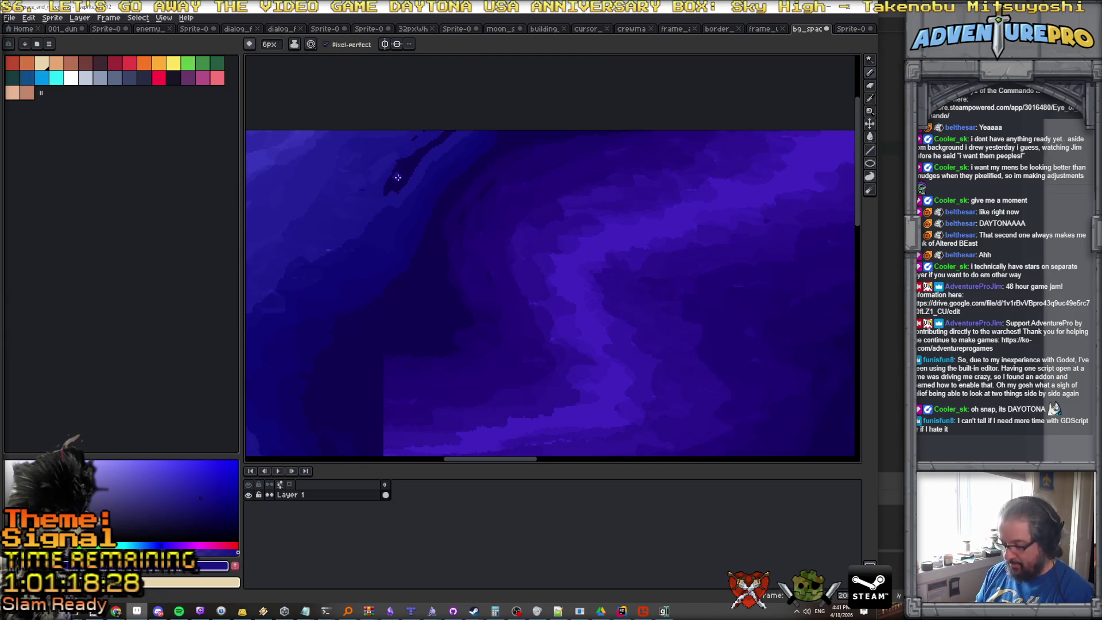
pyautogui.press('g')
pyautogui.click(396, 176)
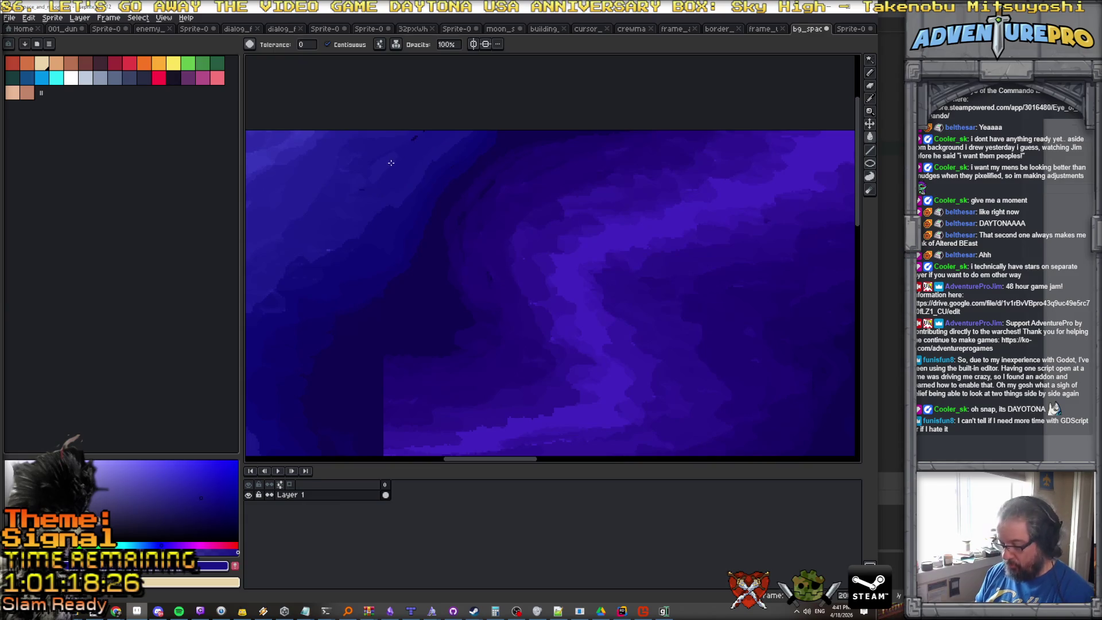
pyautogui.press('b')
pyautogui.scroll(-1, 425, 132)
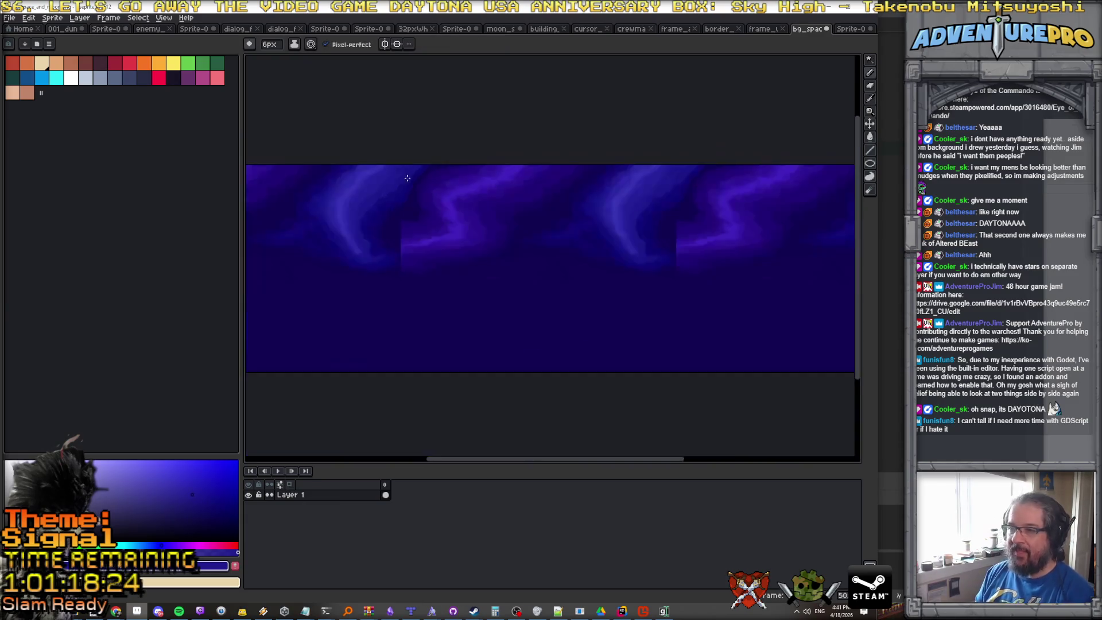
pyautogui.scroll(2, 426, 190)
pyautogui.keyDown('alt'); pyautogui.click(466, 177); pyautogui.keyUp('alt')
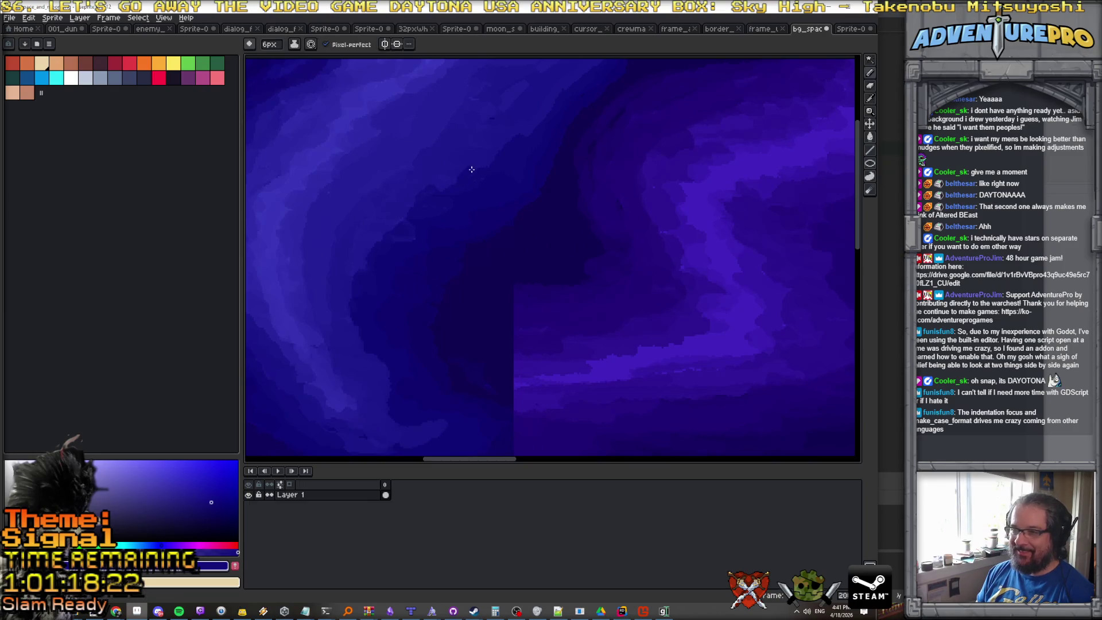
pyautogui.scroll(-1, 500, 160)
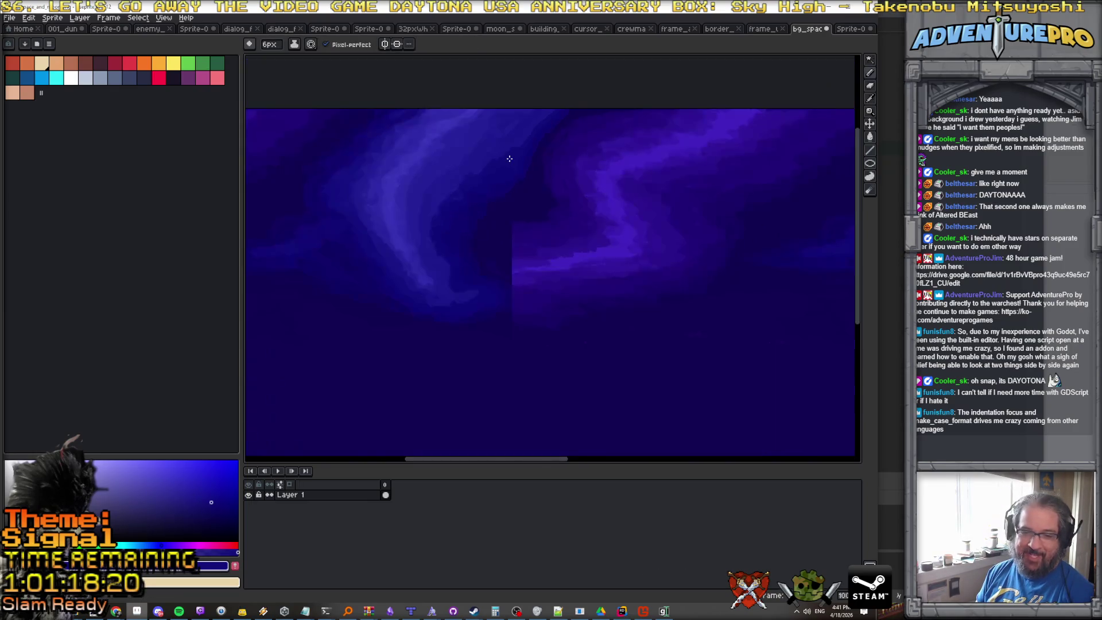
pyautogui.scroll(1, 522, 251)
pyautogui.scroll(-2, 521, 251)
pyautogui.scroll(3, 522, 253)
pyautogui.scroll(-1, 522, 253)
pyautogui.scroll(1, 522, 253)
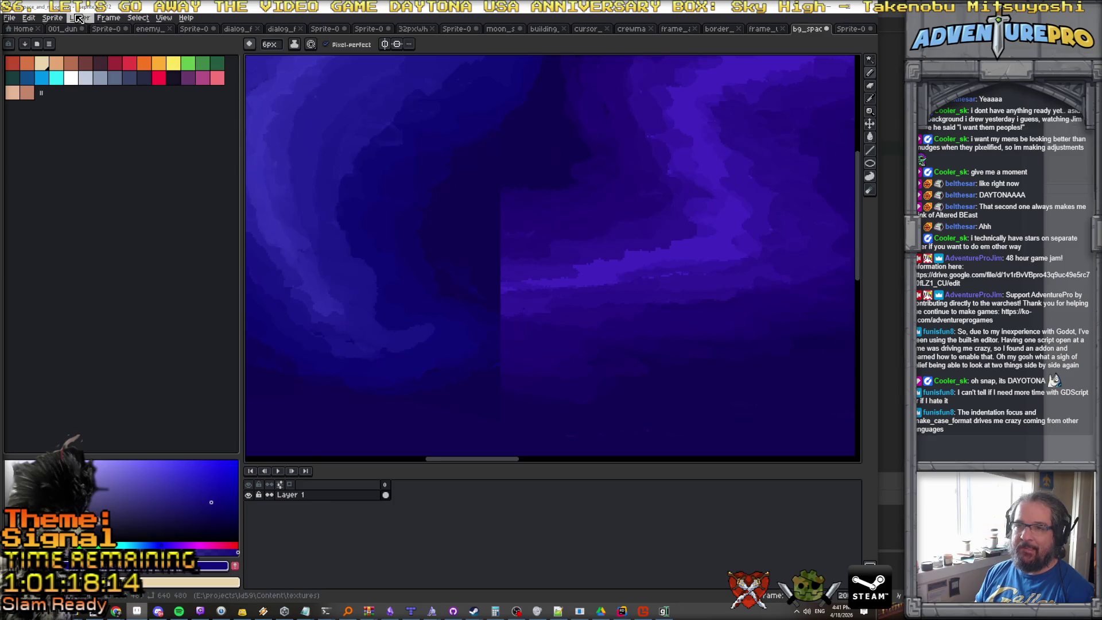
# Add a new empty Layer 2 above Layer 1.
pyautogui.click(80, 18)
pyautogui.moveTo(156, 76)
pyautogui.click(190, 71)
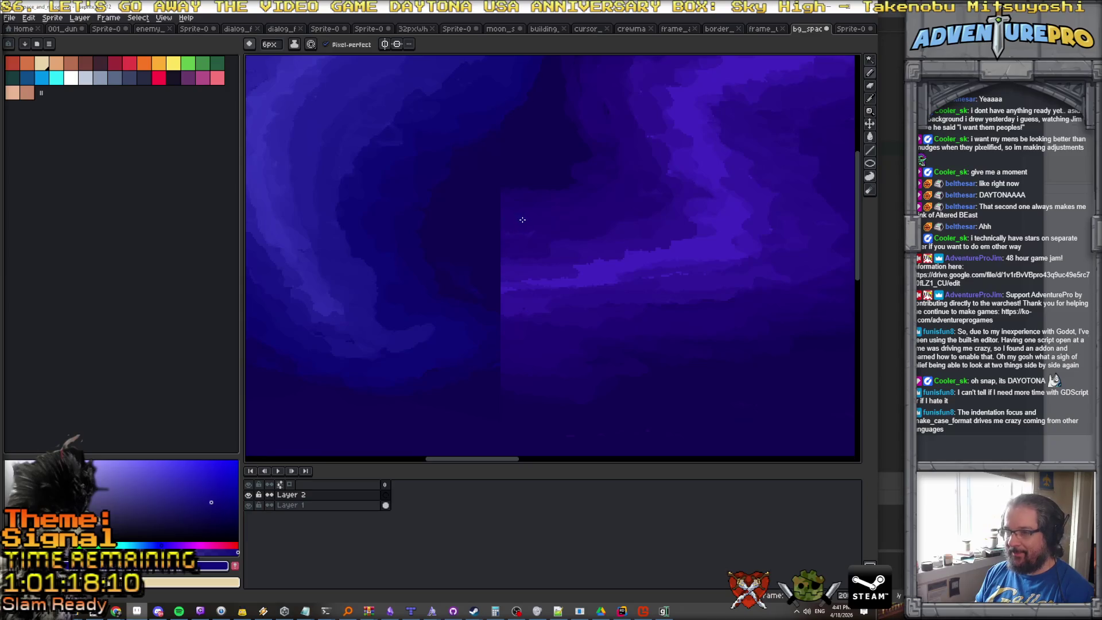
# Paint several light-purple diagonal streaks across the seam along the lower cloud band.
pyautogui.scroll(-3, 515, 237)
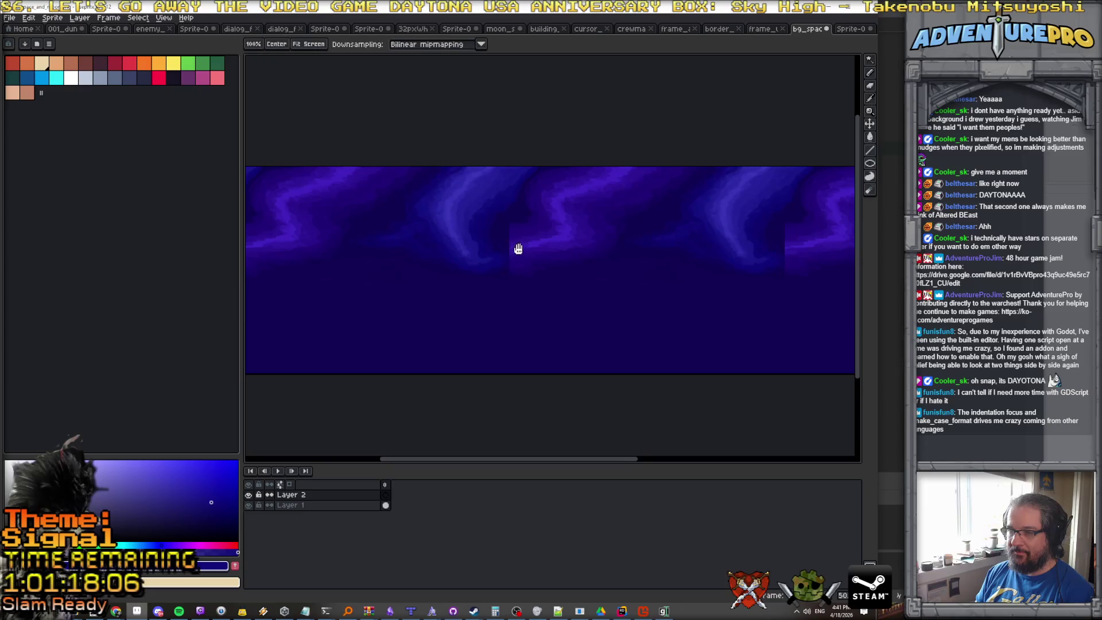
pyautogui.scroll(4, 517, 244)
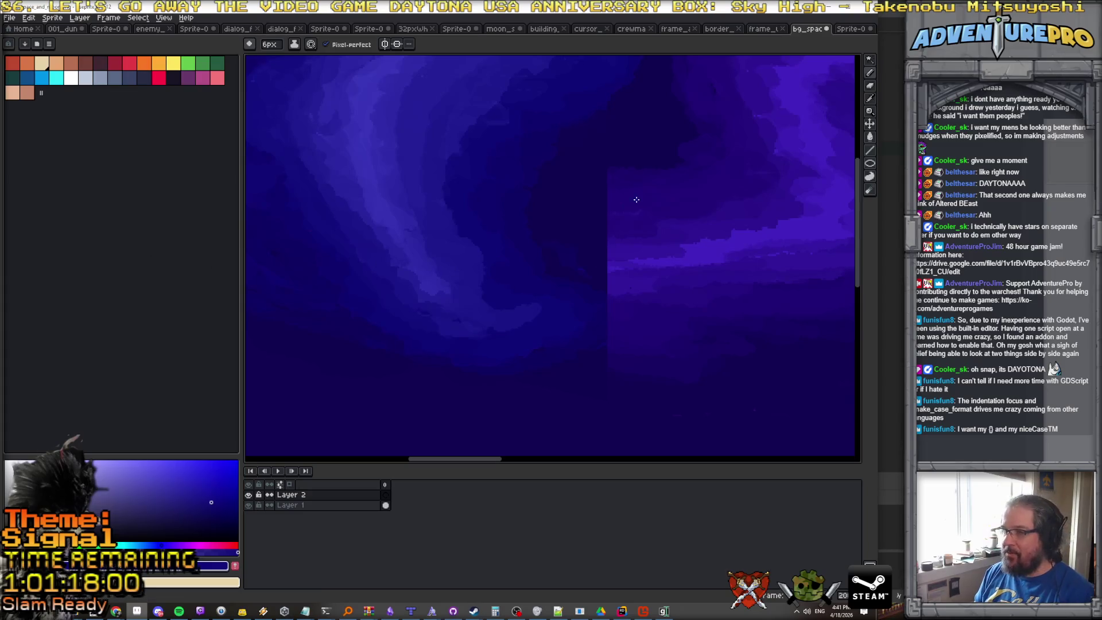
pyautogui.moveTo(607, 196); pyautogui.dragTo(293, 354)
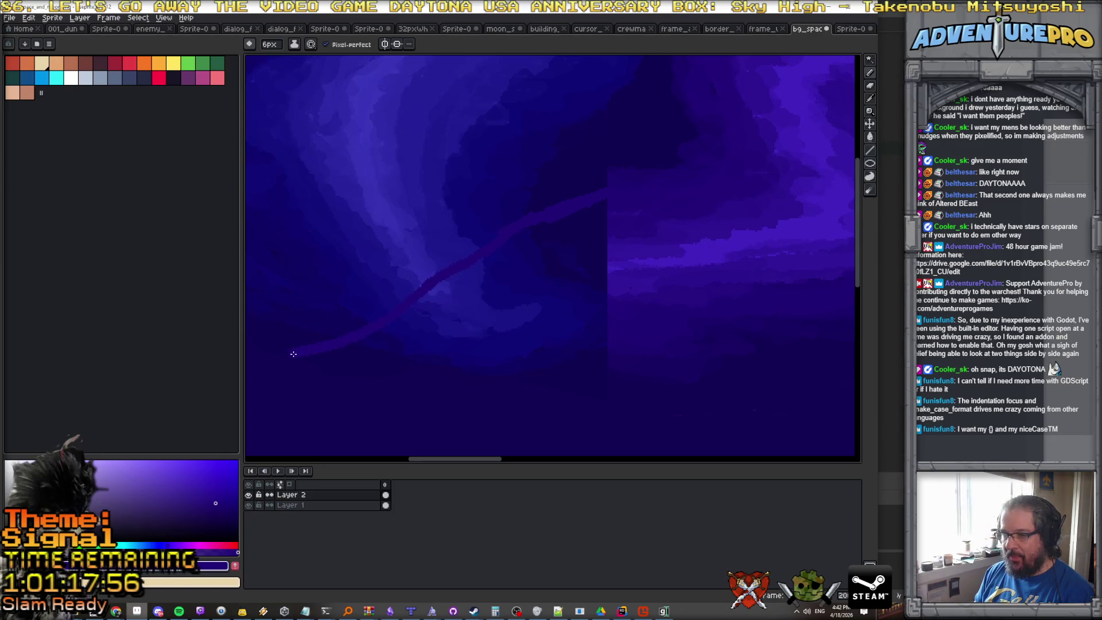
pyautogui.scroll(-4, 313, 349)
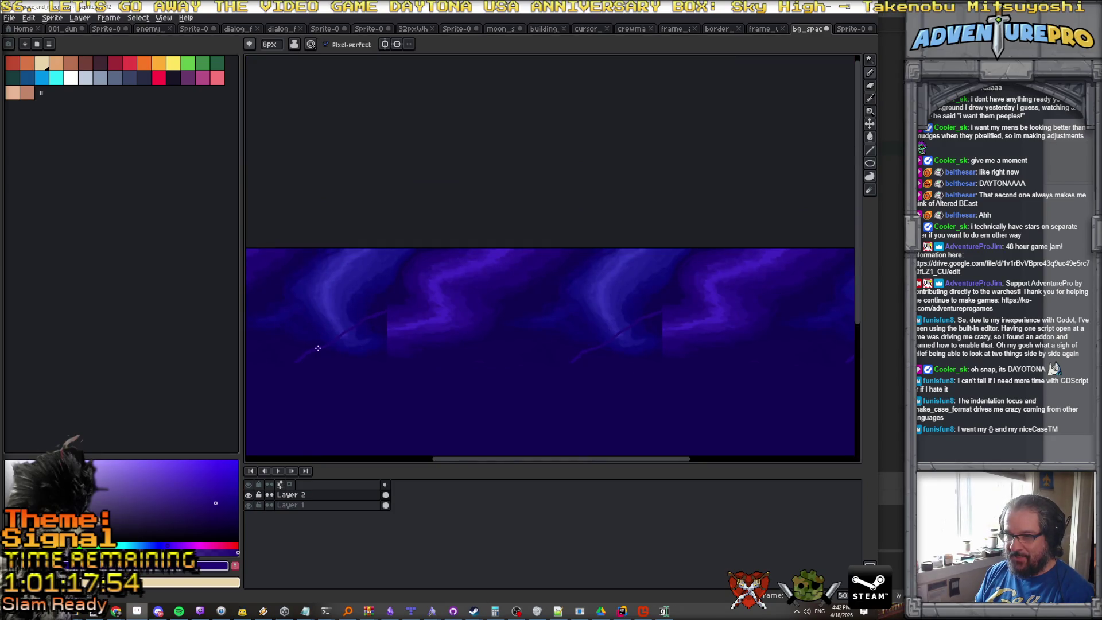
pyautogui.scroll(2, 341, 339)
pyautogui.keyDown('alt'); pyautogui.click(431, 319); pyautogui.keyUp('alt')
pyautogui.moveTo(432, 320); pyautogui.dragTo(280, 390)
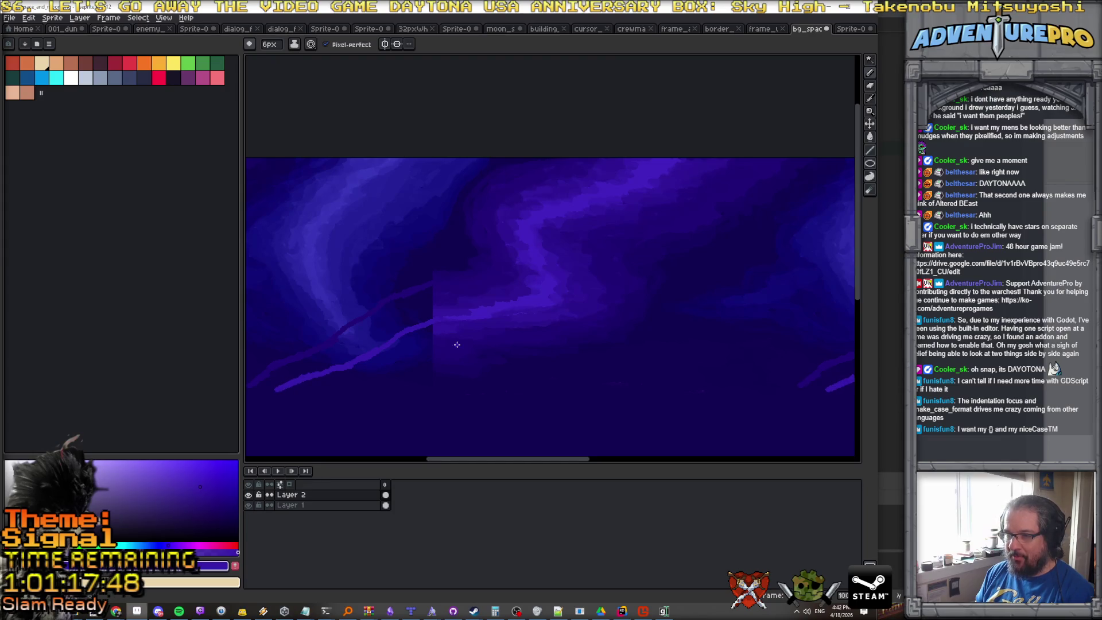
pyautogui.keyDown('alt'); pyautogui.click(443, 332); pyautogui.keyUp('alt')
pyautogui.moveTo(436, 335); pyautogui.dragTo(300, 385)
pyautogui.keyDown('alt'); pyautogui.click(407, 366); pyautogui.keyUp('alt')
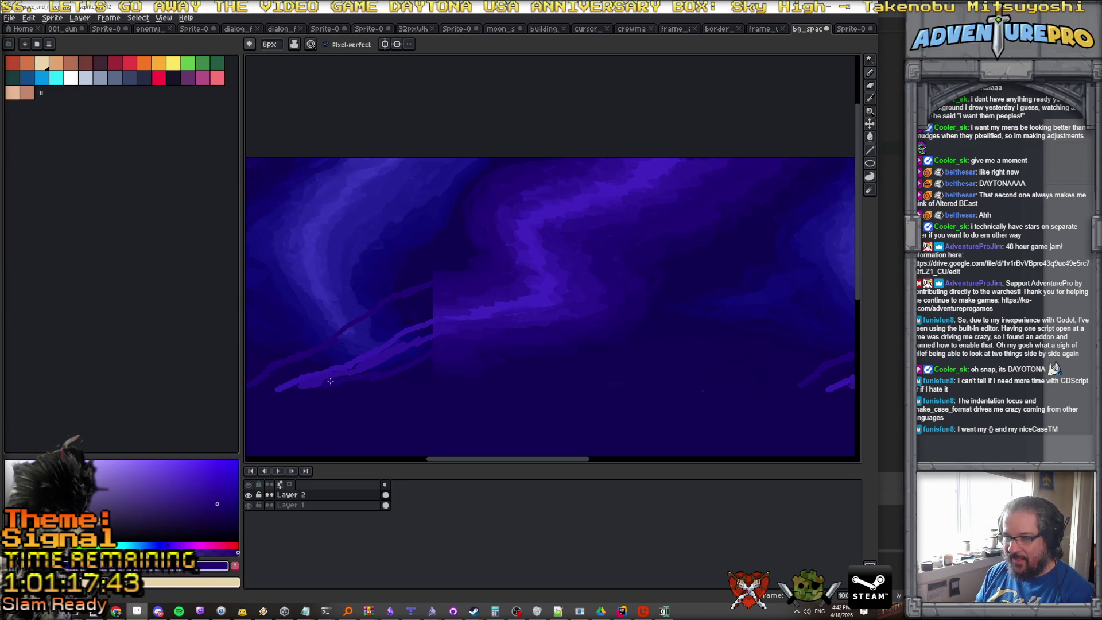
# Sample nebula colours and add a lighter purple stroke on the cloud edge.
pyautogui.scroll(3, 422, 369)
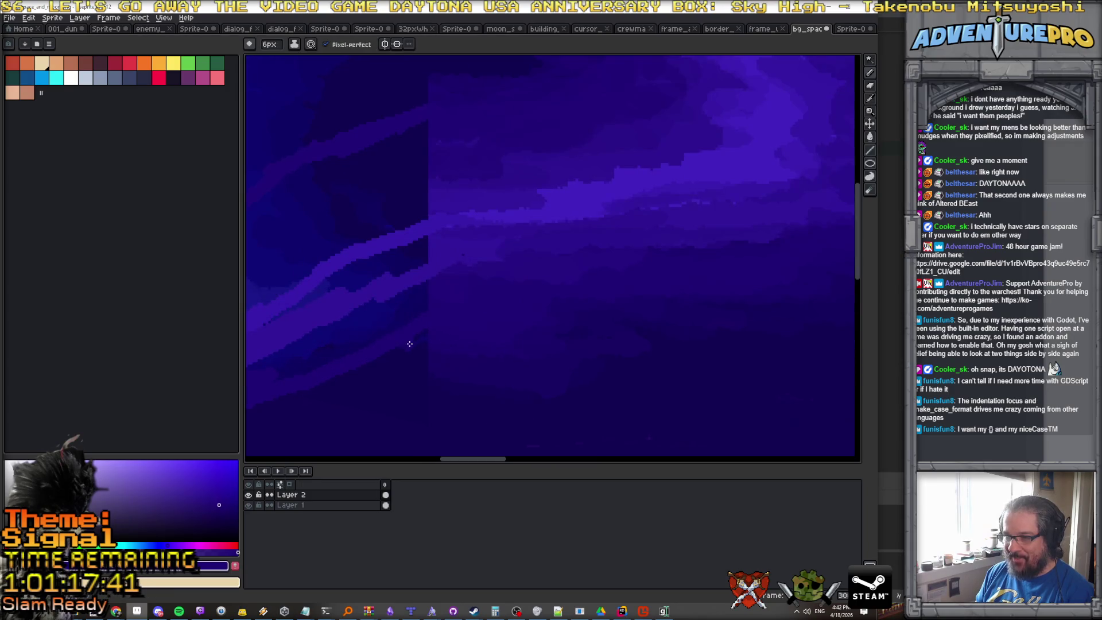
pyautogui.keyDown('alt'); pyautogui.click(446, 347); pyautogui.keyUp('alt')
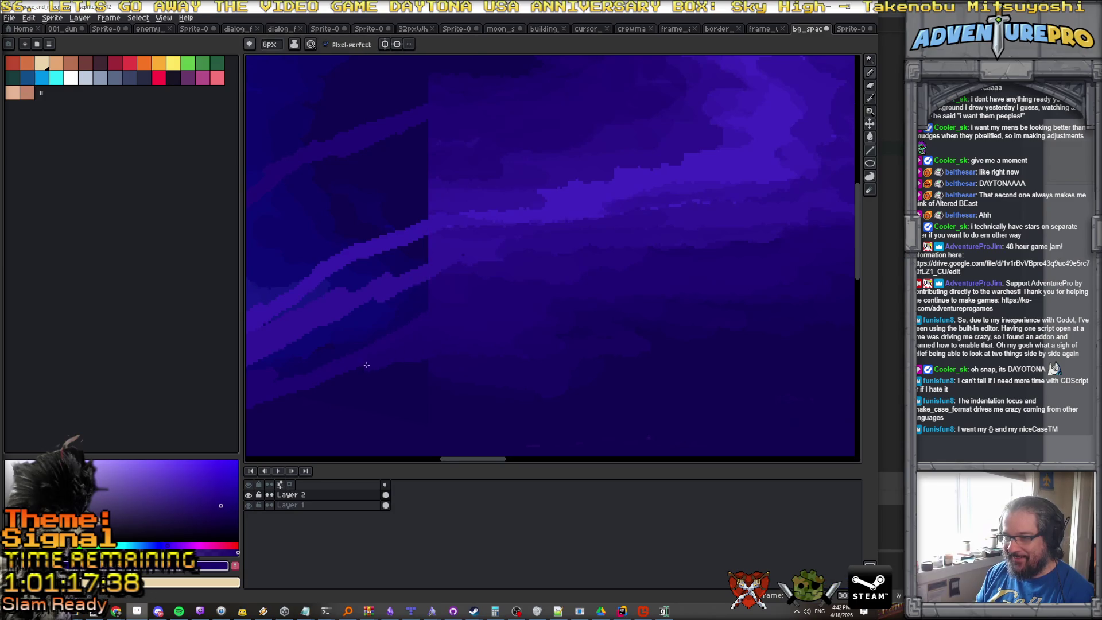
pyautogui.scroll(-1, 374, 370)
pyautogui.keyDown('alt'); pyautogui.click(398, 365); pyautogui.keyUp('alt')
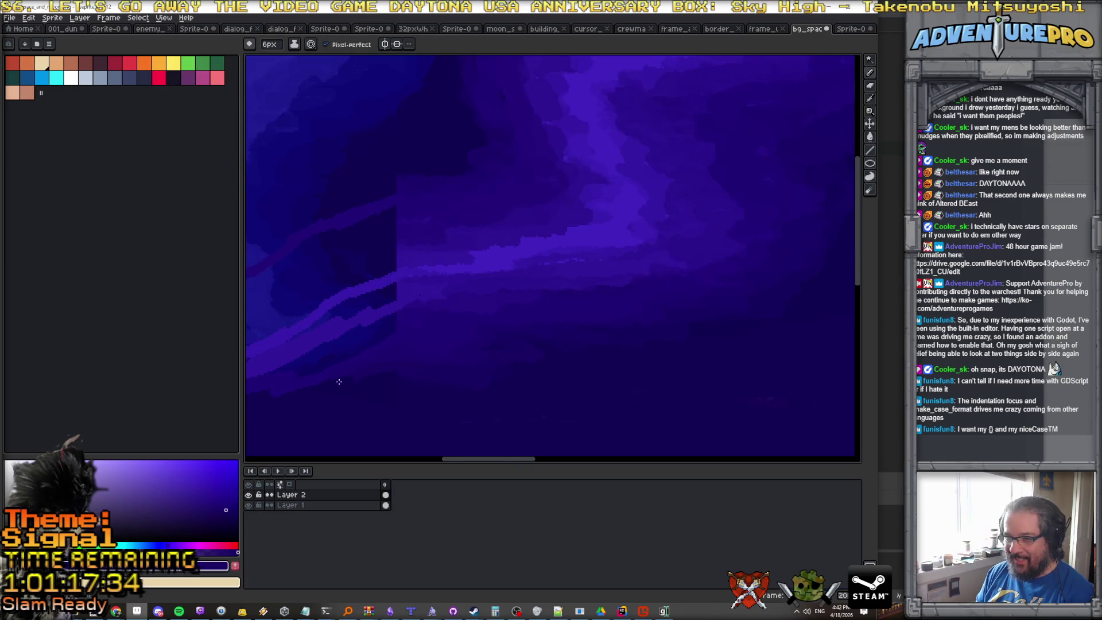
pyautogui.hscroll(-2, 295, 389)
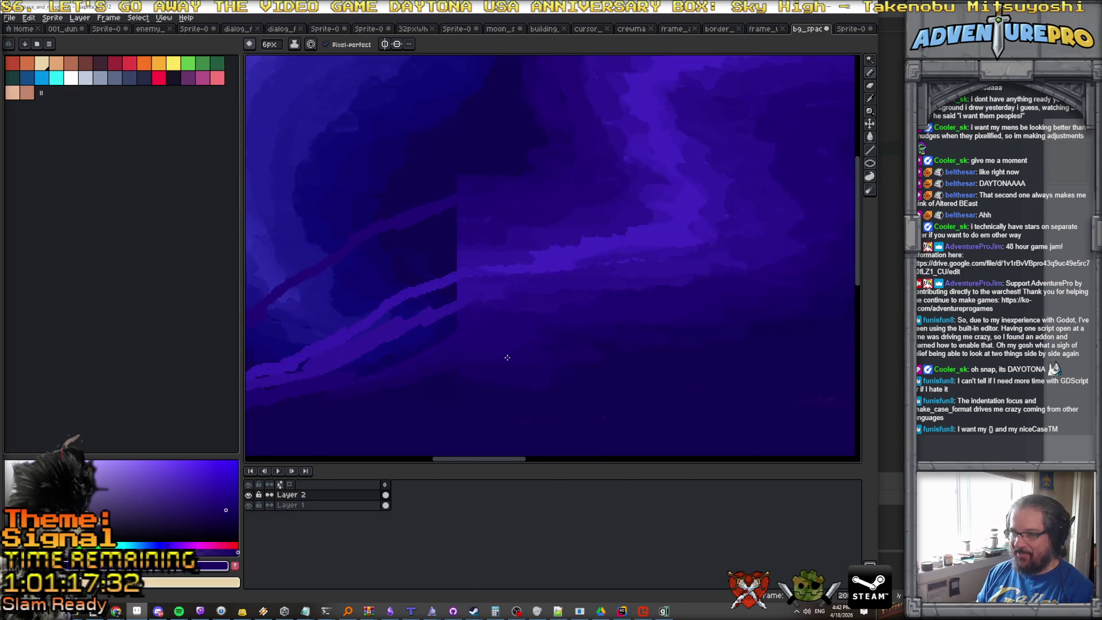
pyautogui.hscroll(-8, 508, 357)
pyautogui.scroll(-1, 538, 348)
pyautogui.scroll(1, 666, 273)
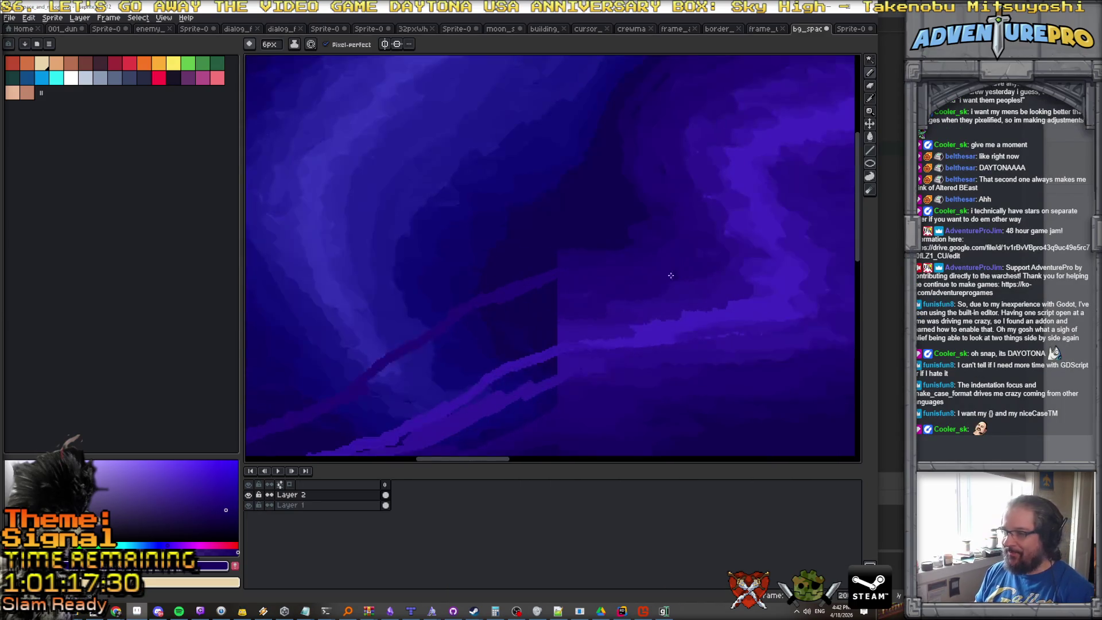
pyautogui.moveTo(579, 307); pyautogui.dragTo(526, 324)
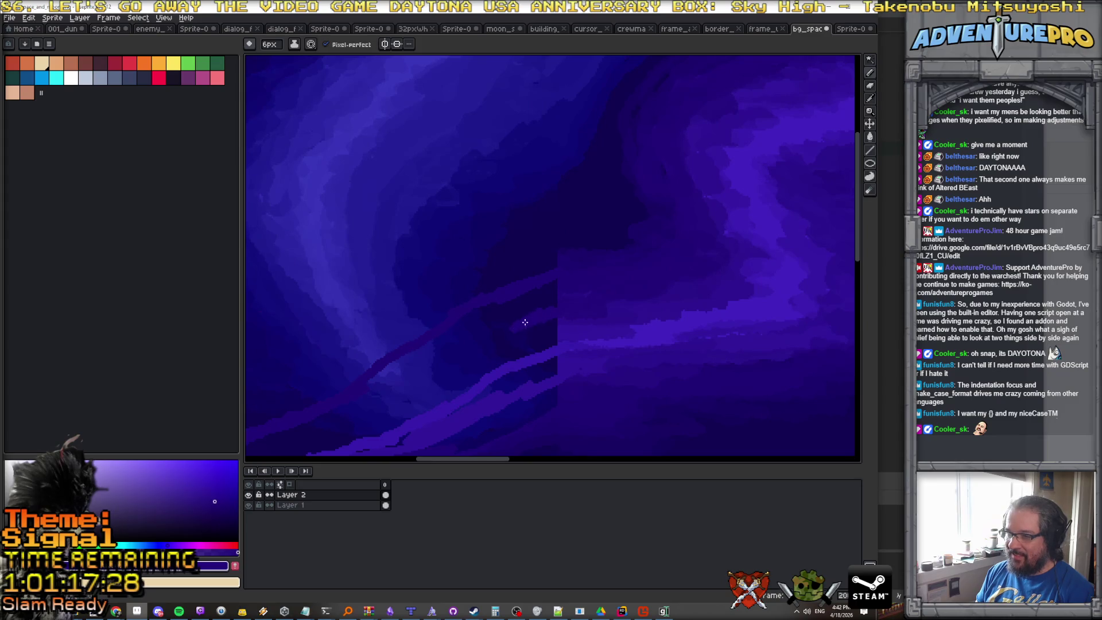
# Try a paint-bucket fill on the cloud region and undo it.
pyautogui.scroll(-1, 465, 354)
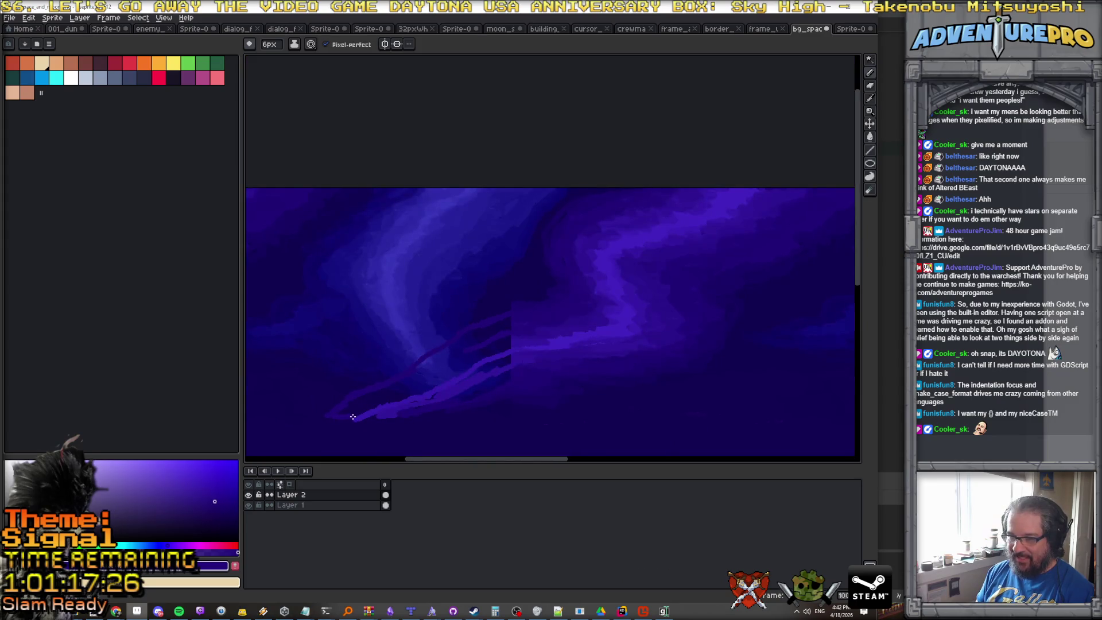
pyautogui.press('g')
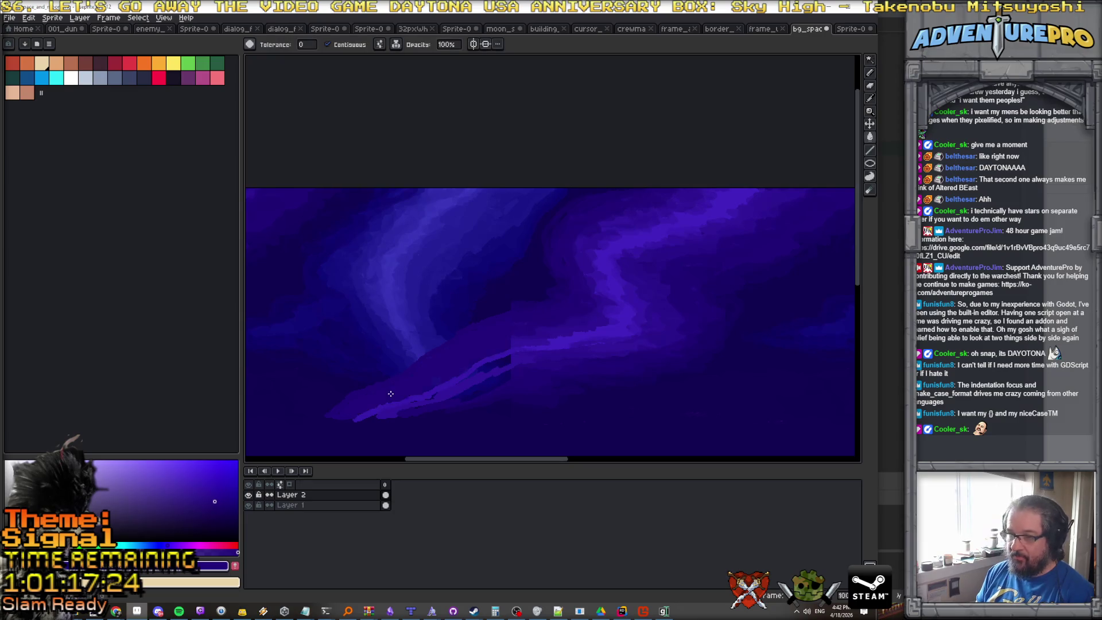
pyautogui.scroll(2, 518, 345)
pyautogui.click(483, 322)
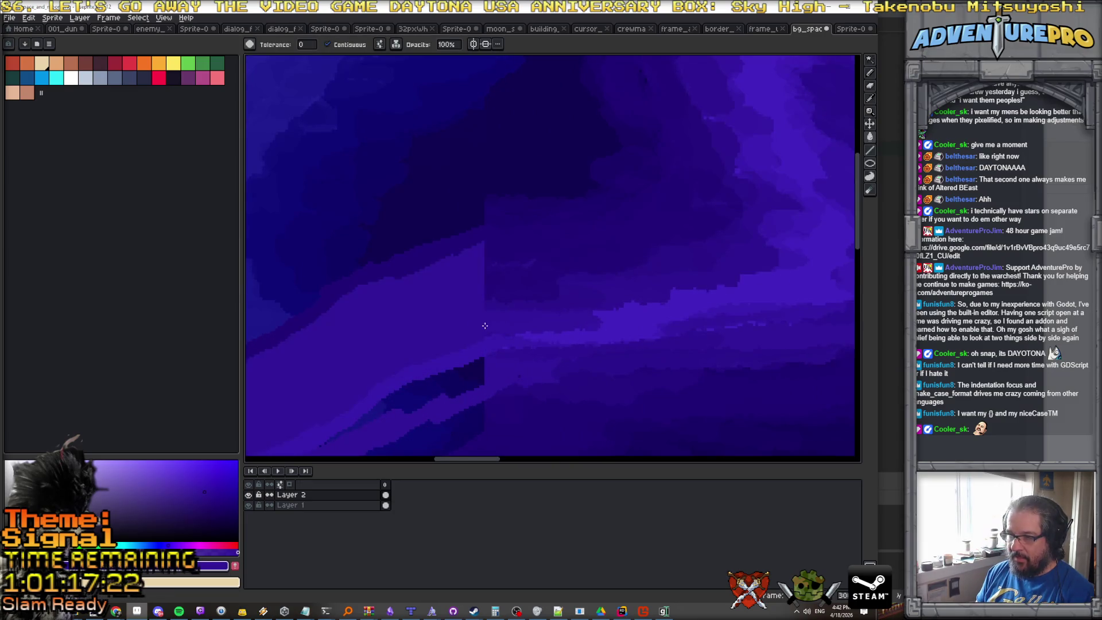
pyautogui.hotkey('ctrl', 'z')
# Switch back to the pencil with a 9 px brush size.
pyautogui.press('b')
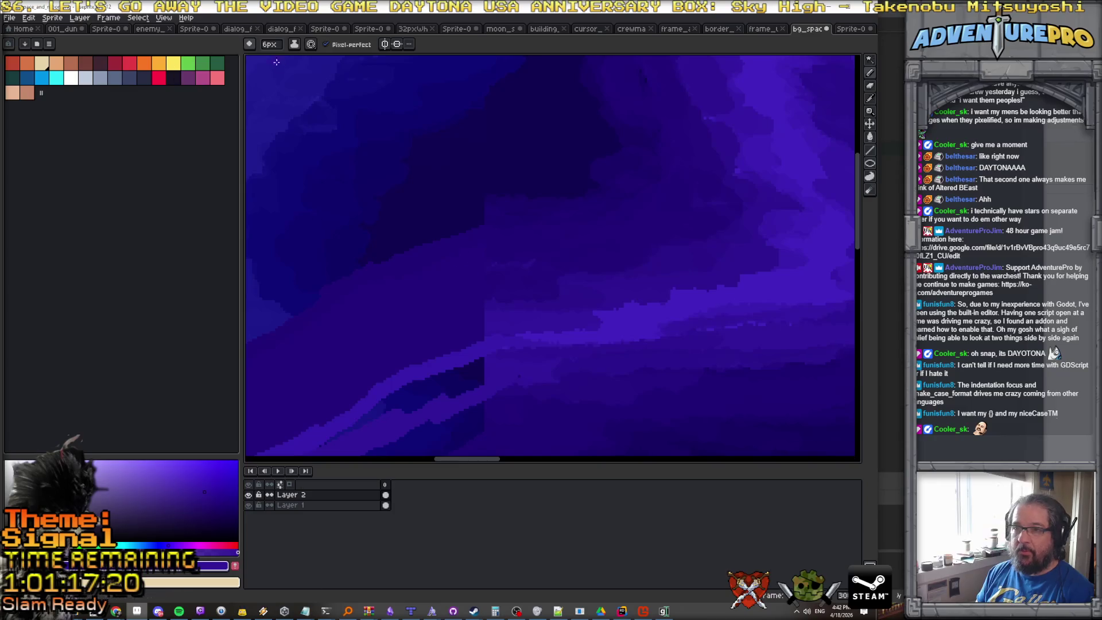
pyautogui.click(272, 46)
pyautogui.write('9')
pyautogui.press('Return')
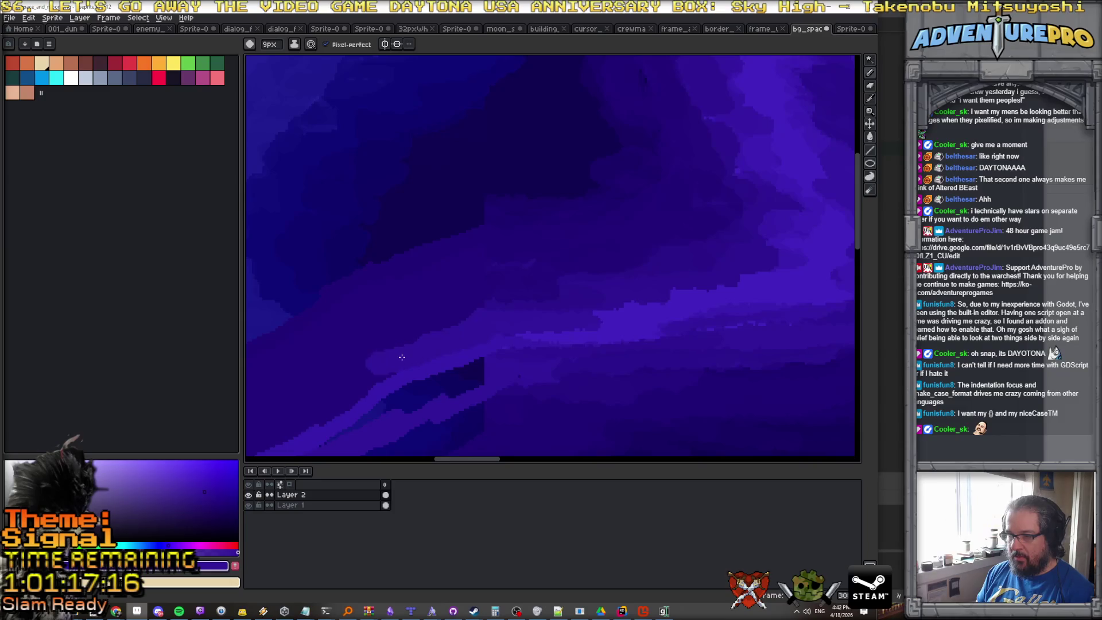
pyautogui.scroll(-1, 400, 360)
pyautogui.scroll(-2, 327, 395)
pyautogui.scroll(1, 475, 320)
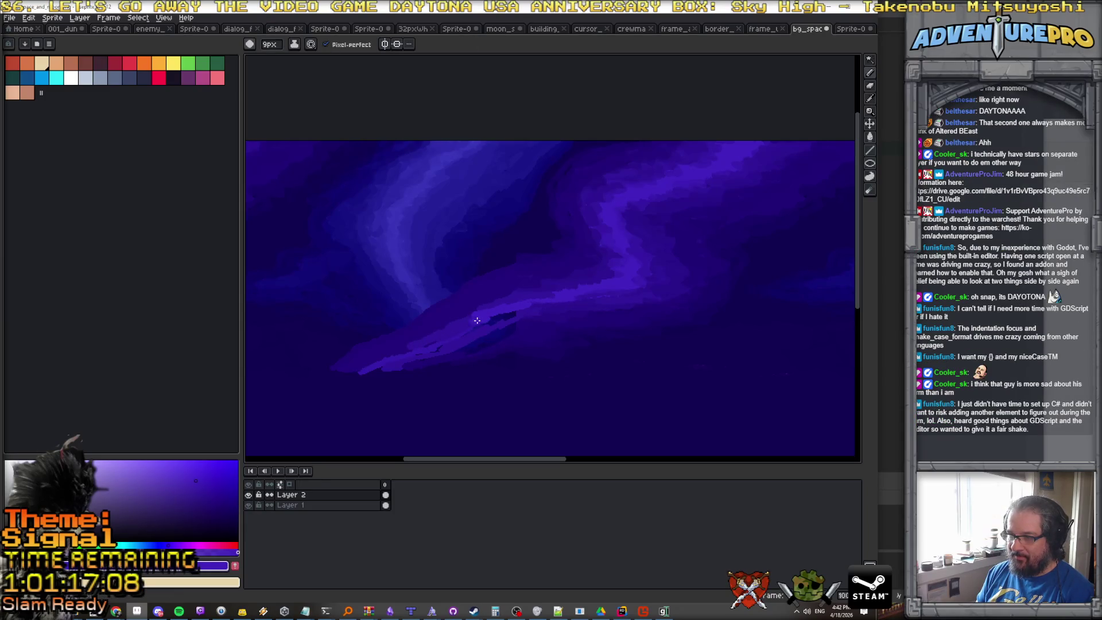
# Paint light purple strokes along the cloud band and a darker blue stroke across the sky.
pyautogui.moveTo(434, 345); pyautogui.dragTo(398, 359)
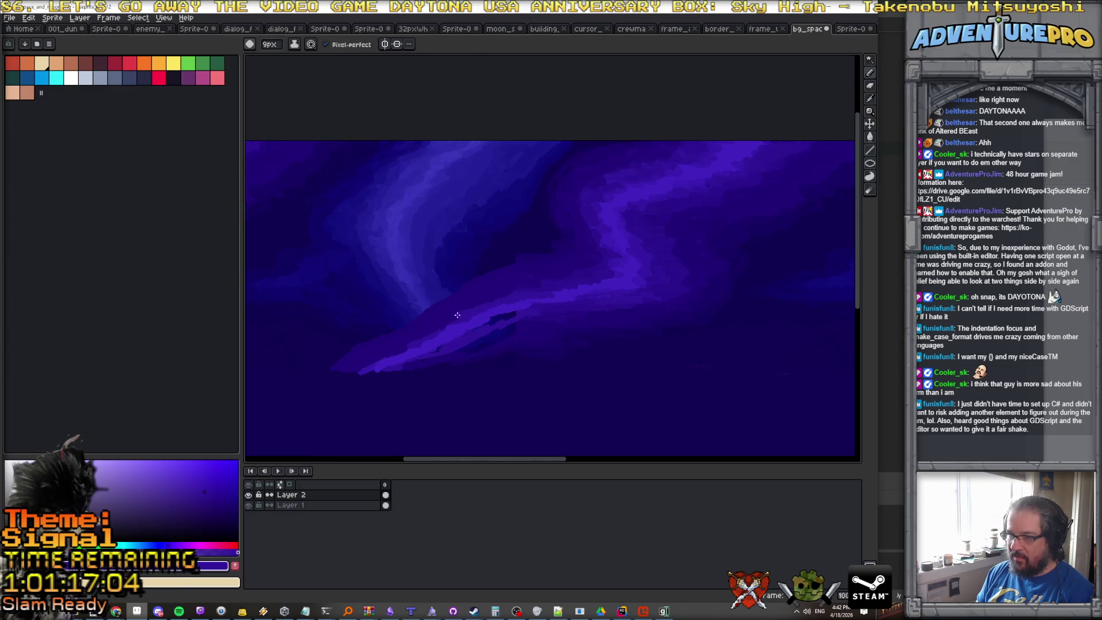
pyautogui.moveTo(446, 323); pyautogui.dragTo(376, 362)
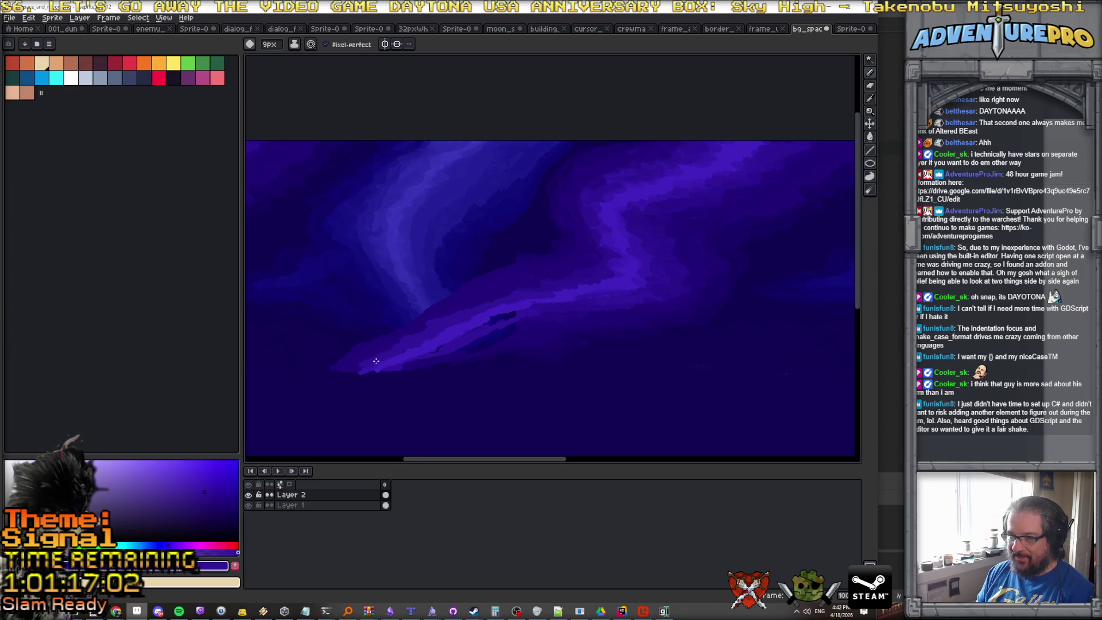
pyautogui.keyDown('alt'); pyautogui.click(384, 363); pyautogui.keyUp('alt')
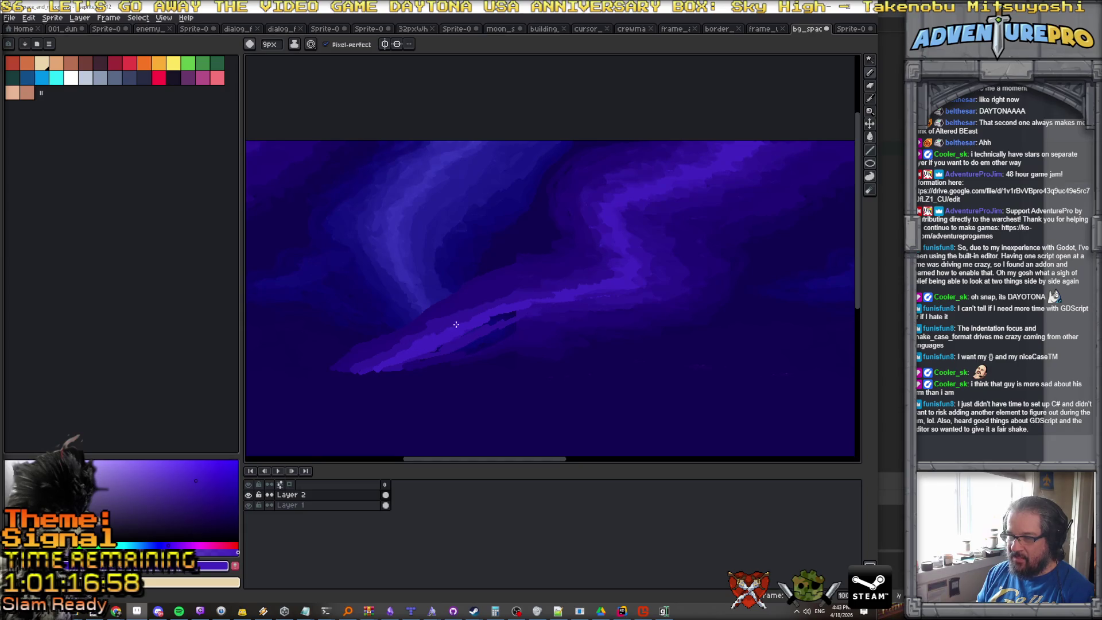
pyautogui.scroll(2, 527, 319)
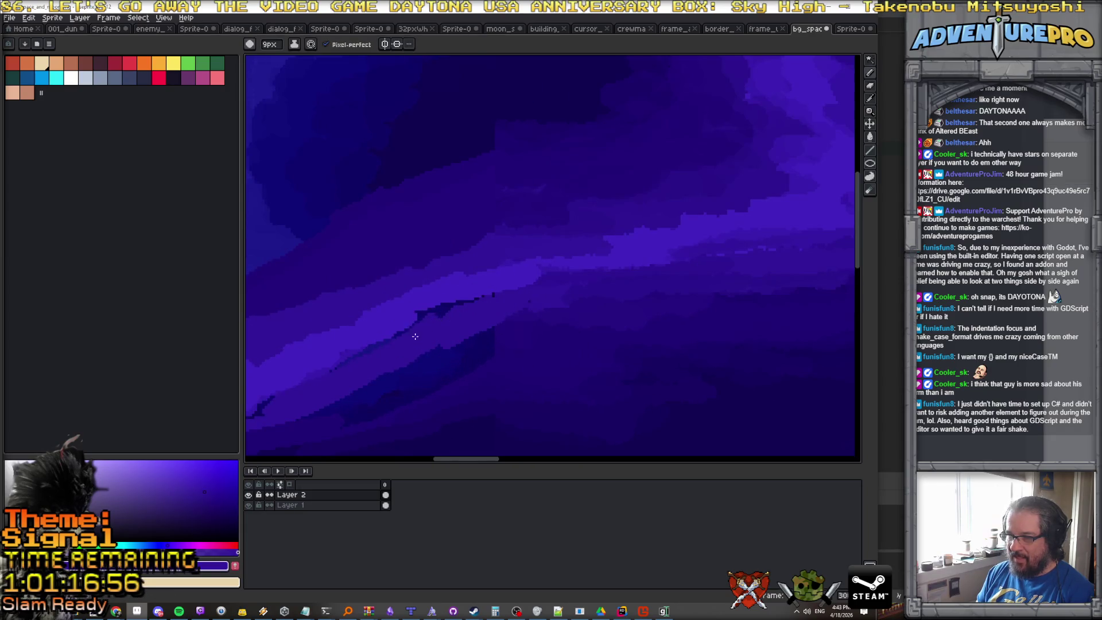
pyautogui.moveTo(435, 316); pyautogui.dragTo(480, 306)
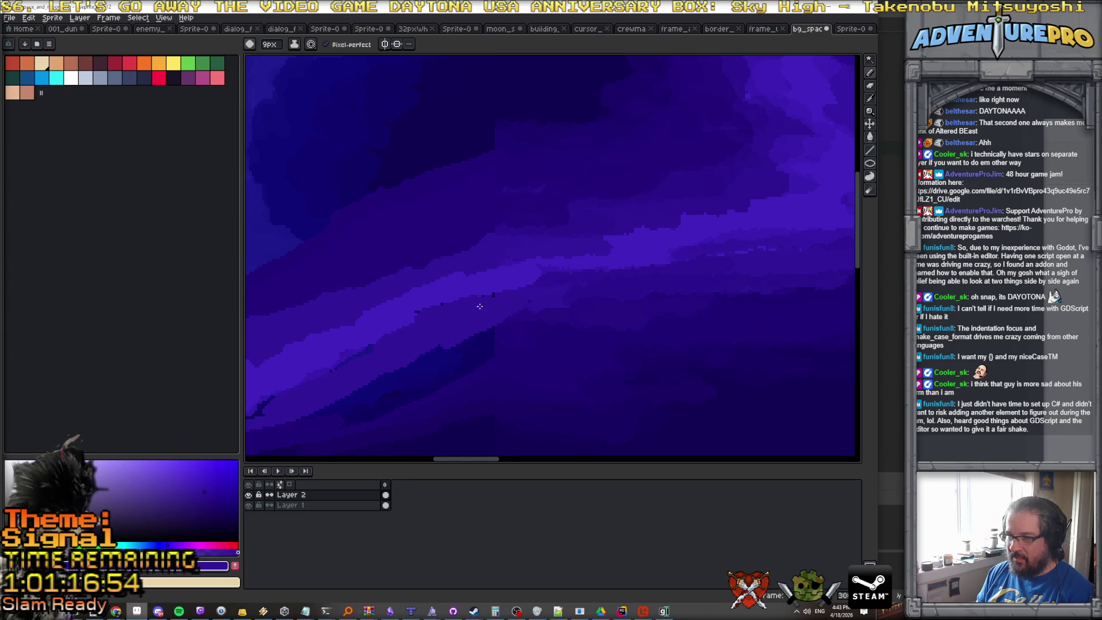
pyautogui.keyDown('alt'); pyautogui.click(528, 337); pyautogui.keyUp('alt')
pyautogui.moveTo(296, 419); pyautogui.dragTo(438, 364)
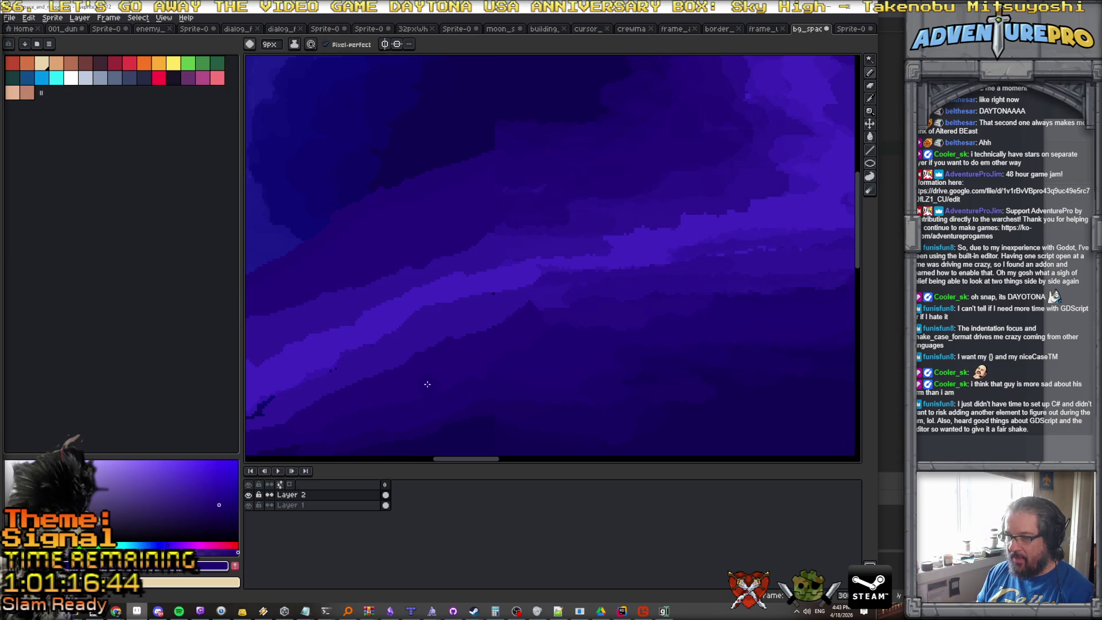
pyautogui.scroll(-3, 541, 339)
pyautogui.scroll(3, 570, 319)
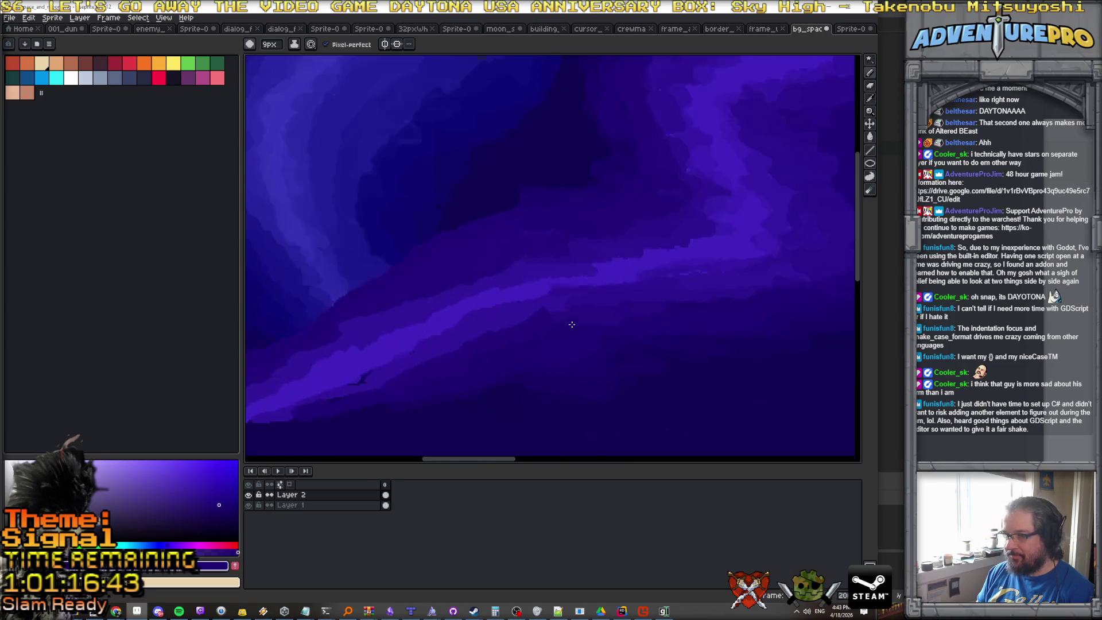
# Pick a darker blue and paint over the small dark smudge.
pyautogui.keyDown('alt'); pyautogui.click(591, 248); pyautogui.keyUp('alt')
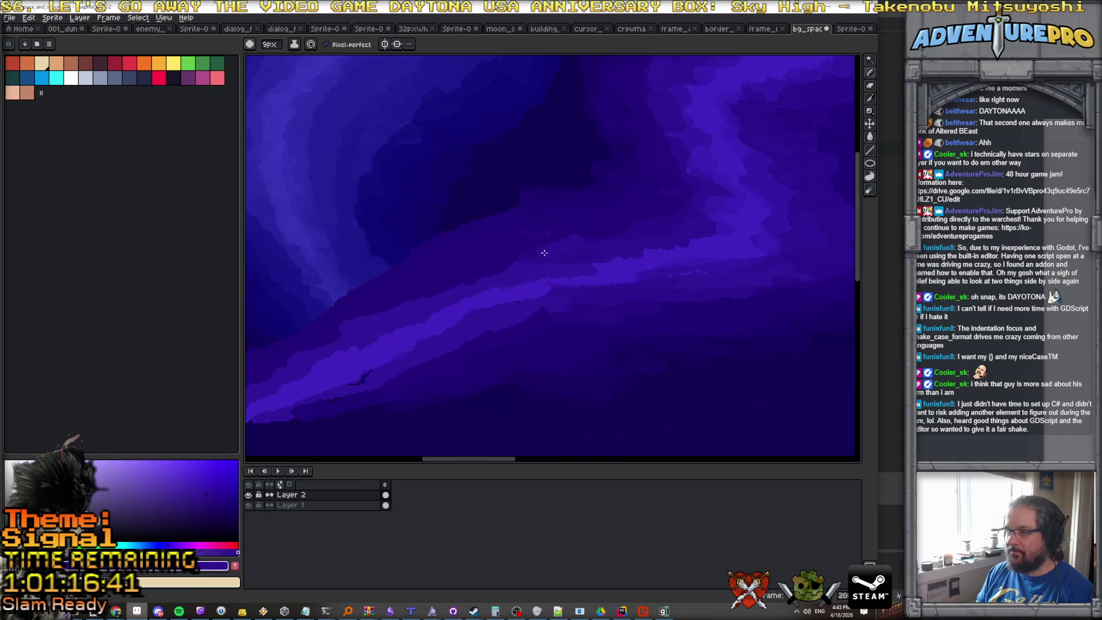
pyautogui.keyDown('alt'); pyautogui.click(519, 246); pyautogui.keyUp('alt')
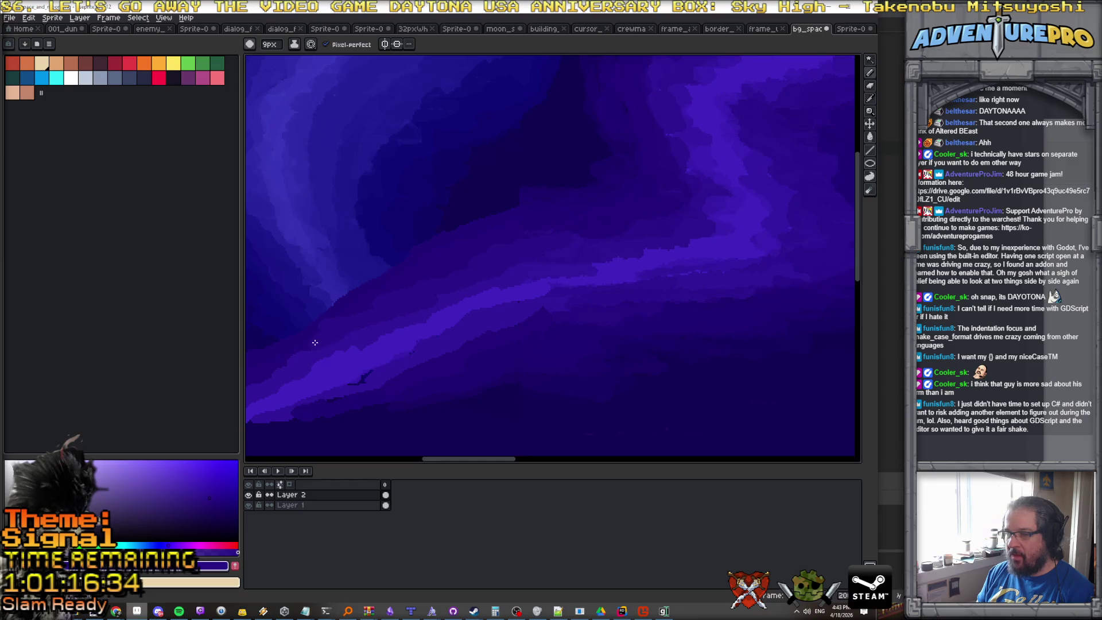
pyautogui.scroll(-2, 315, 343)
pyautogui.scroll(1, 375, 349)
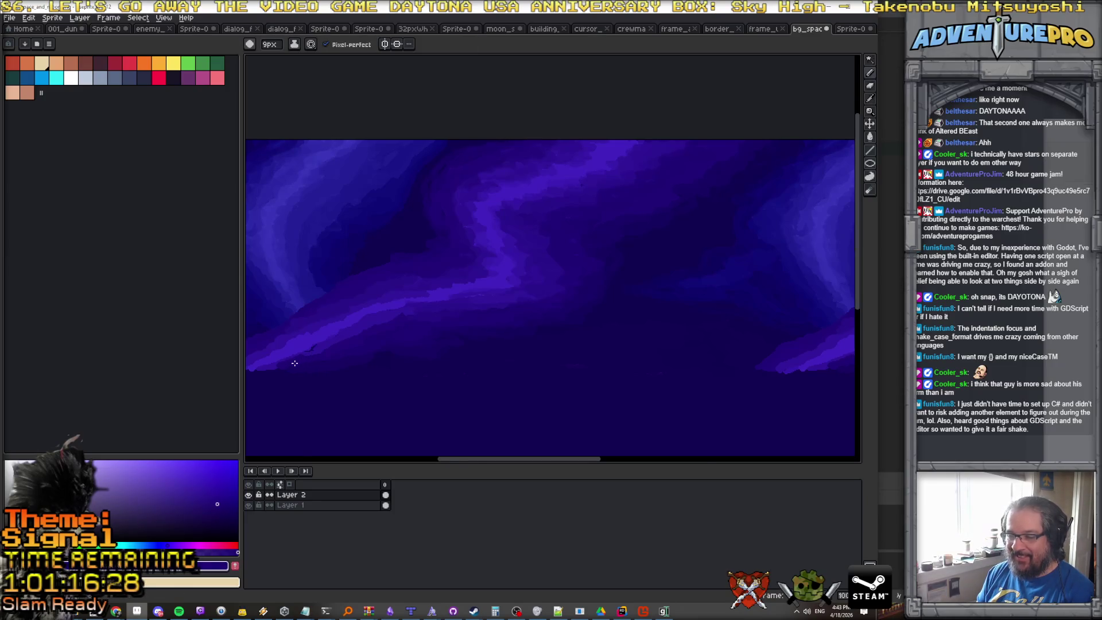
pyautogui.scroll(2, 293, 362)
pyautogui.moveTo(315, 329); pyautogui.dragTo(343, 312)
pyautogui.scroll(-2, 365, 310)
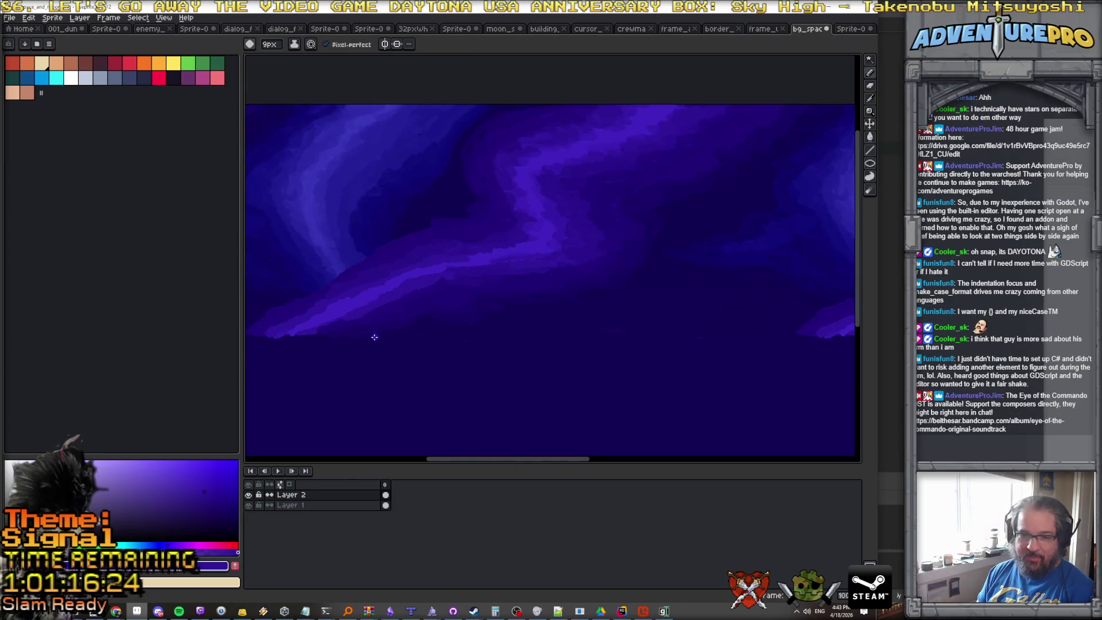
# Hide Layer 2 to compare against the original nebula with its seam.
pyautogui.click(338, 496)
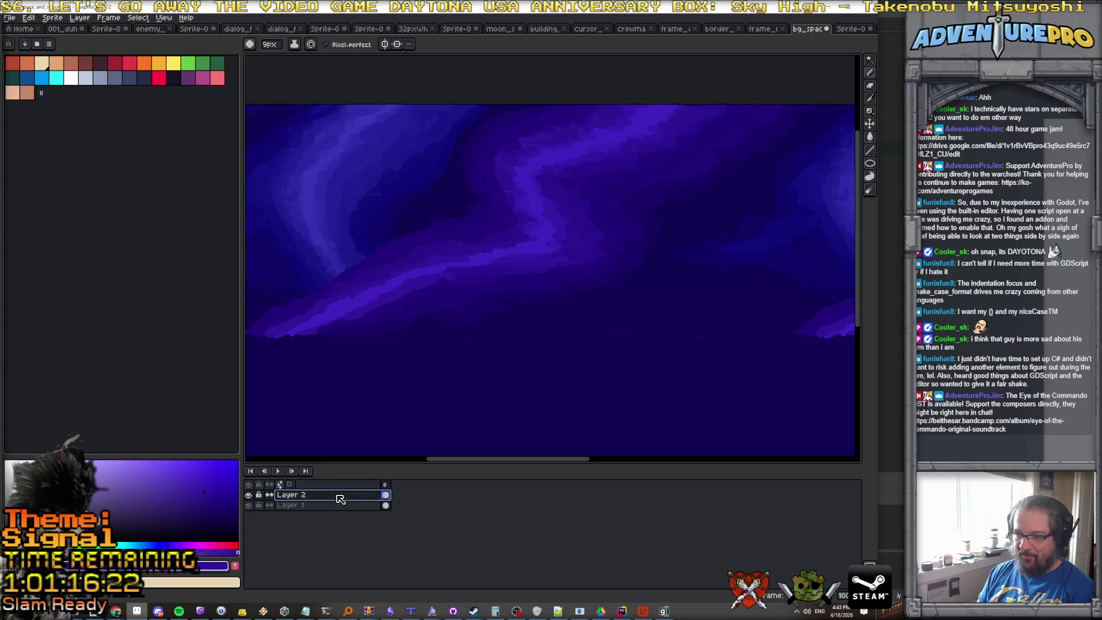
pyautogui.rightClick(338, 499)
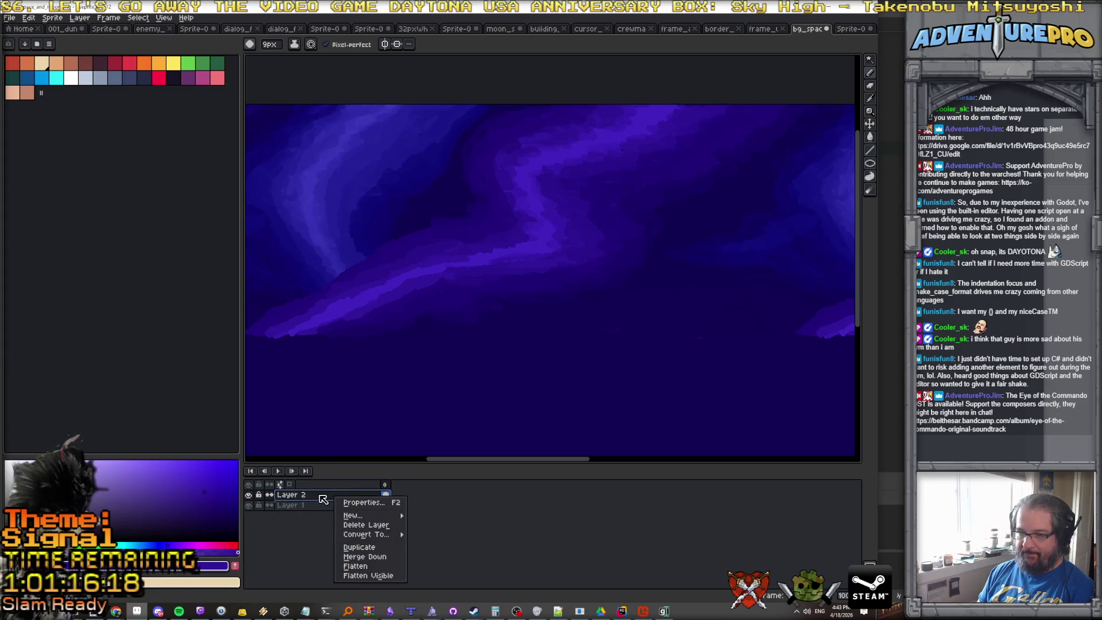
pyautogui.press('Escape')
pyautogui.click(248, 495)
pyautogui.scroll(2, 390, 310)
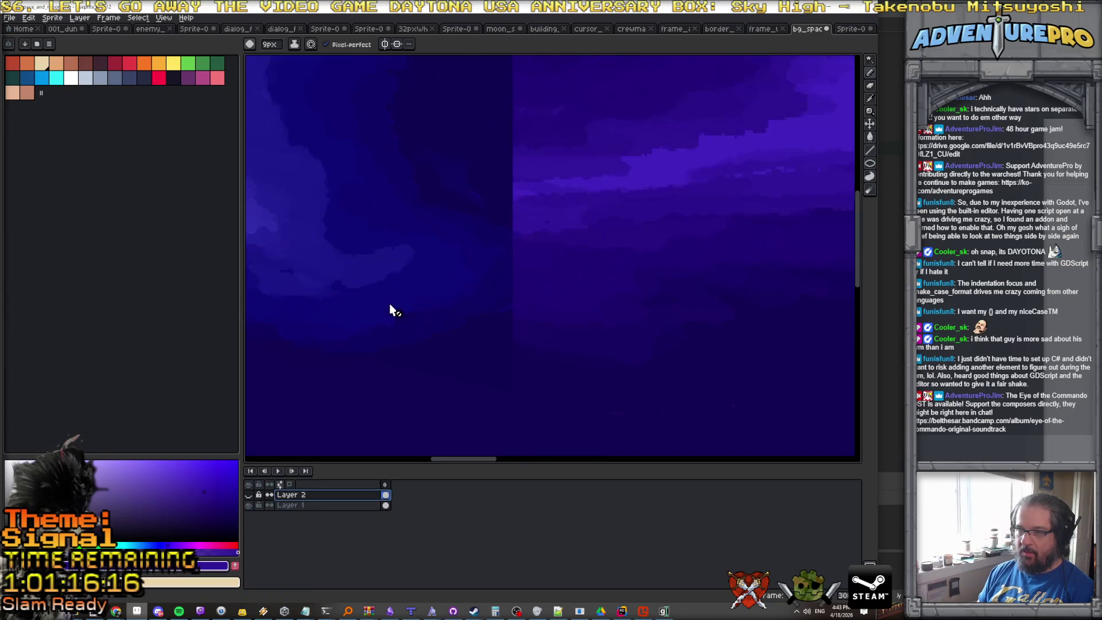
pyautogui.scroll(-3, 649, 352)
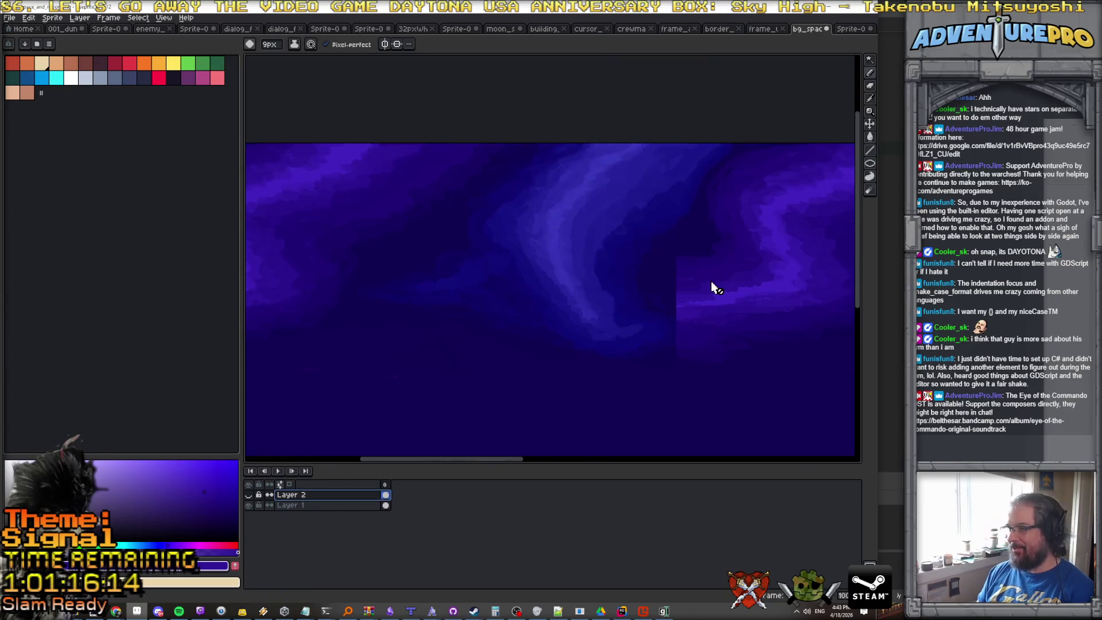
# Select the dark lower sky on Layer 1 with the Magic Wand at tolerance 6.
pyautogui.click(869, 59)
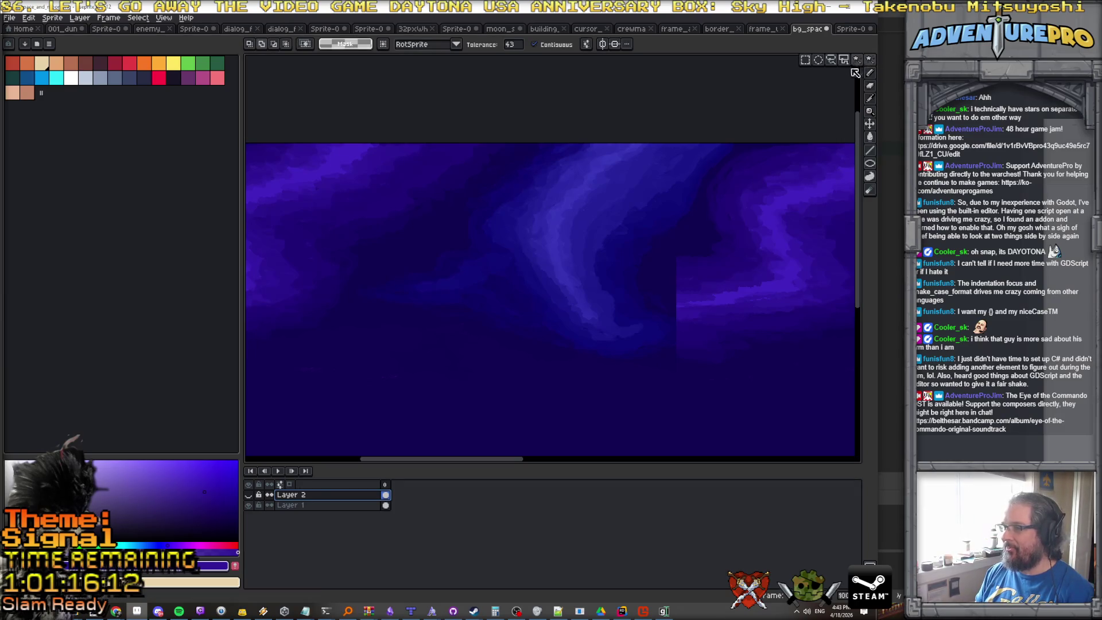
pyautogui.hscroll(5, 688, 250)
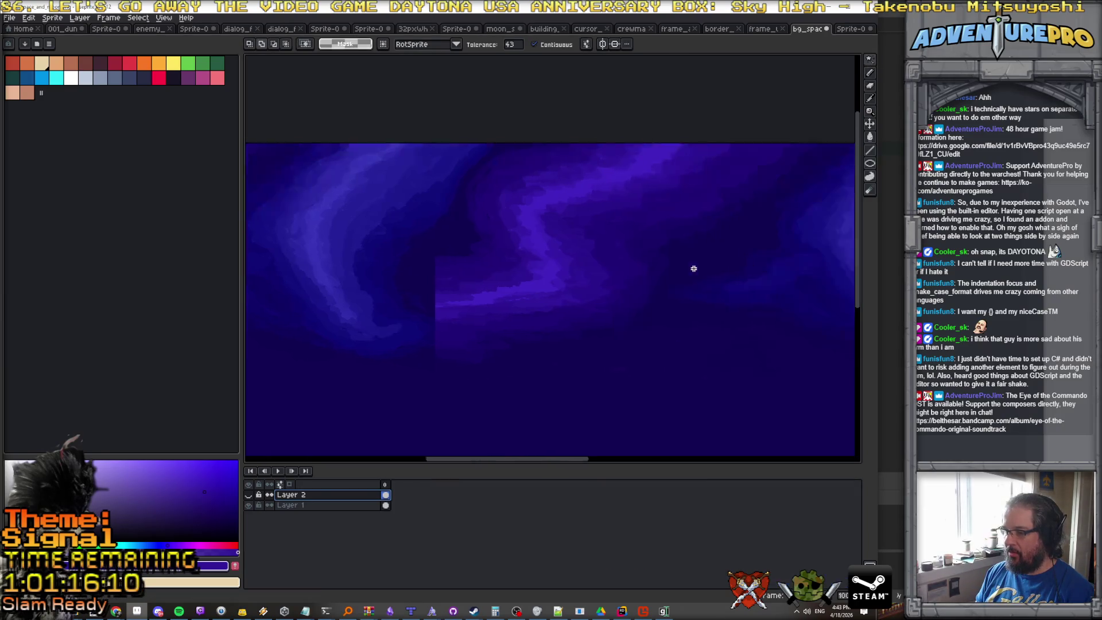
pyautogui.click(344, 505)
pyautogui.click(505, 322)
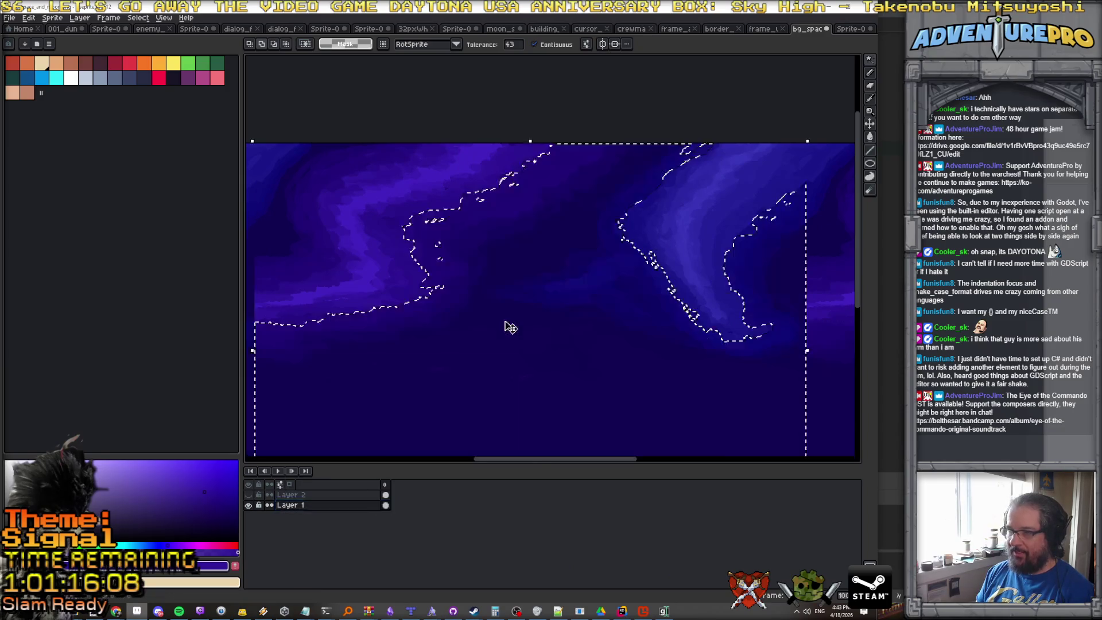
pyautogui.click(513, 45)
pyautogui.write('6')
pyautogui.click(494, 322)
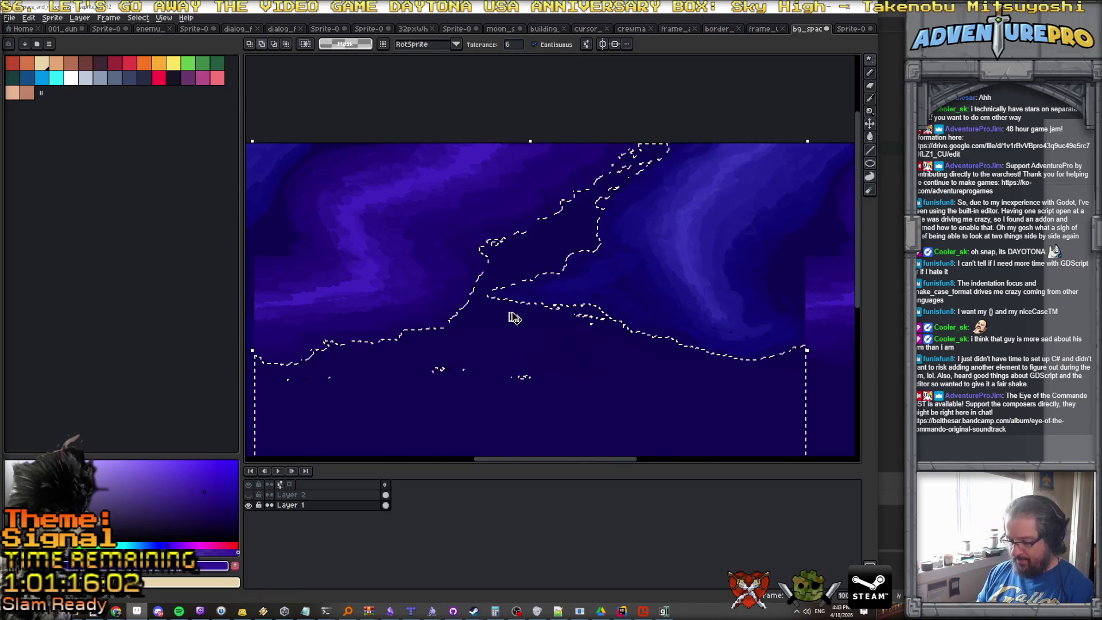
pyautogui.press('Delete')
pyautogui.hotkey('ctrl', 'z')
# Copy the selection to a new bottom layer named 'bru bru skies' and deselect.
pyautogui.hotkey('ctrl', 'j')
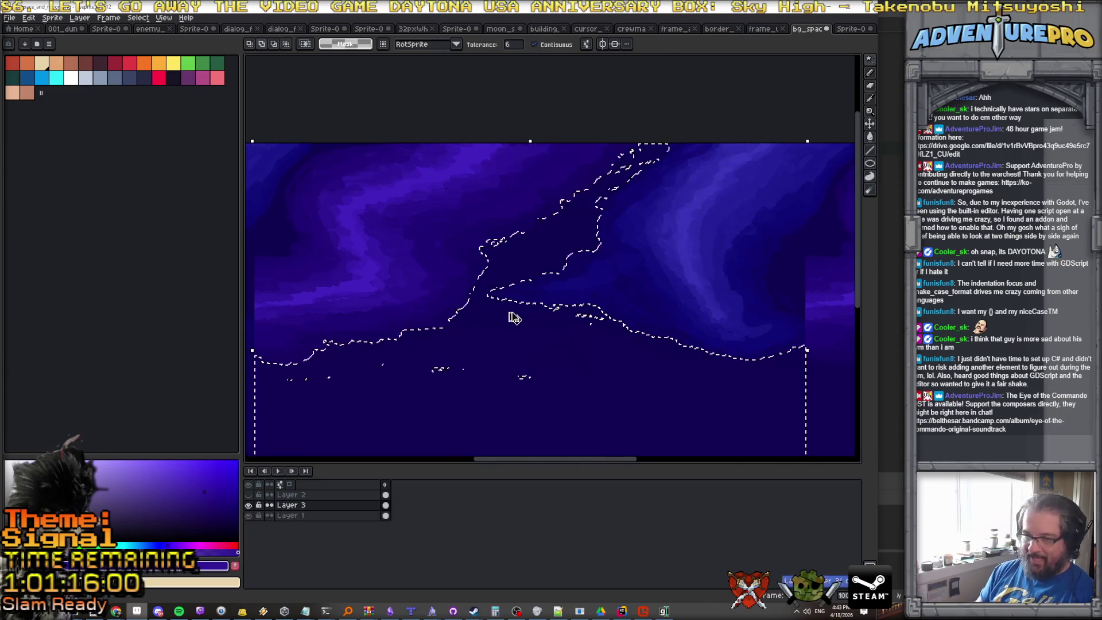
pyautogui.moveTo(324, 511)
pyautogui.mouseDown()
pyautogui.moveTo(320, 545)
pyautogui.moveTo(321, 518)
pyautogui.mouseUp()
pyautogui.write('bru bru skies')
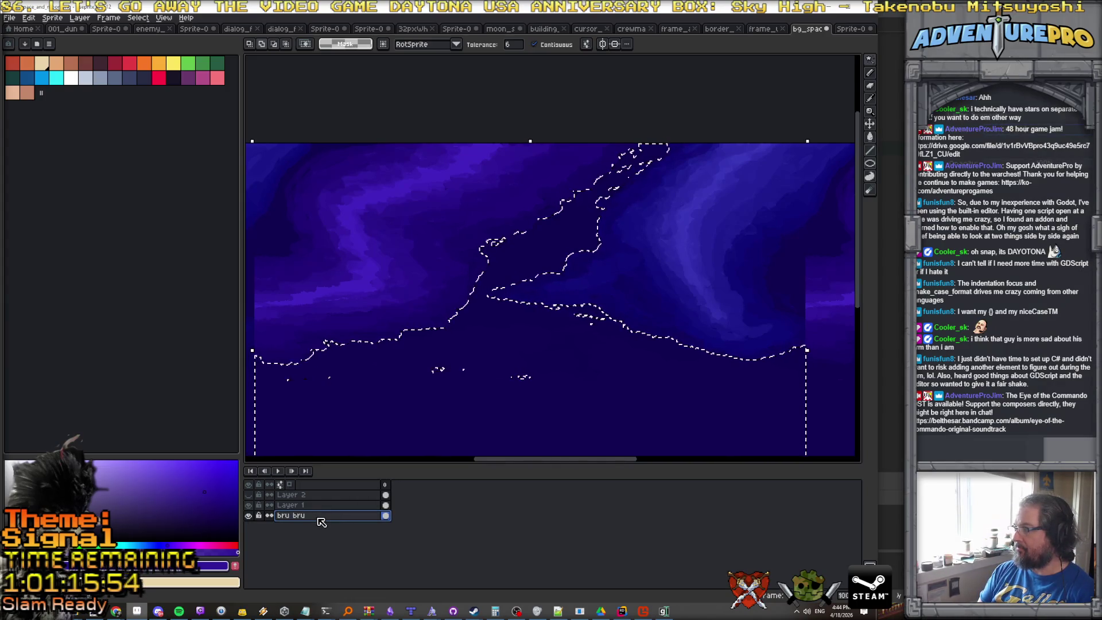
pyautogui.press('Return')
pyautogui.hotkey('ctrl', 'd')
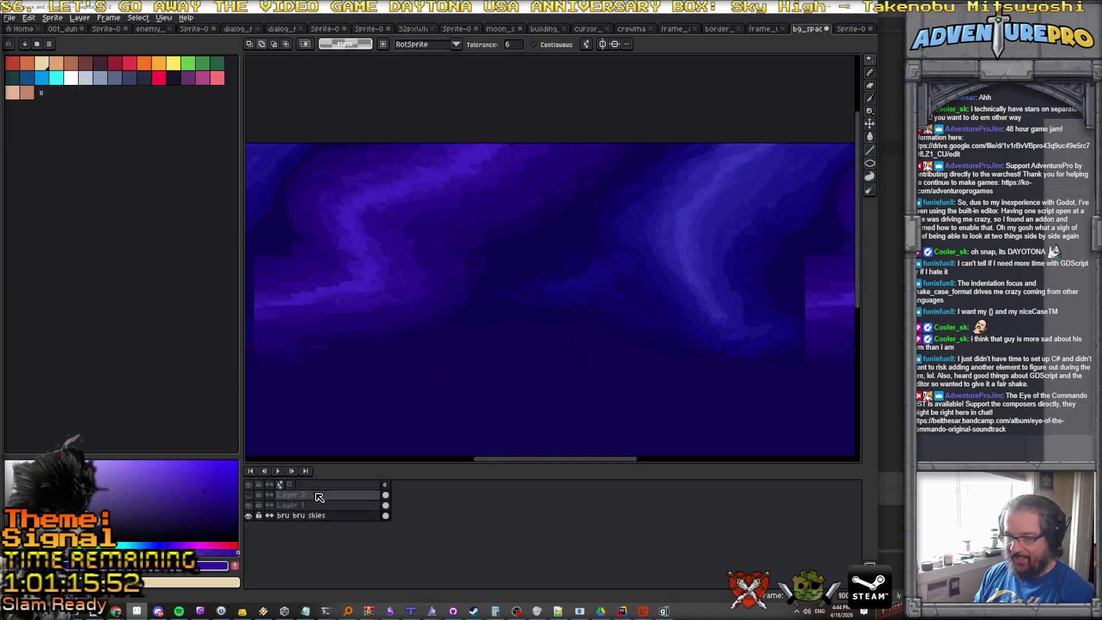
# Move Layer 2 below Layer 1 in the Layers panel.
pyautogui.click(310, 495)
pyautogui.click(248, 495)
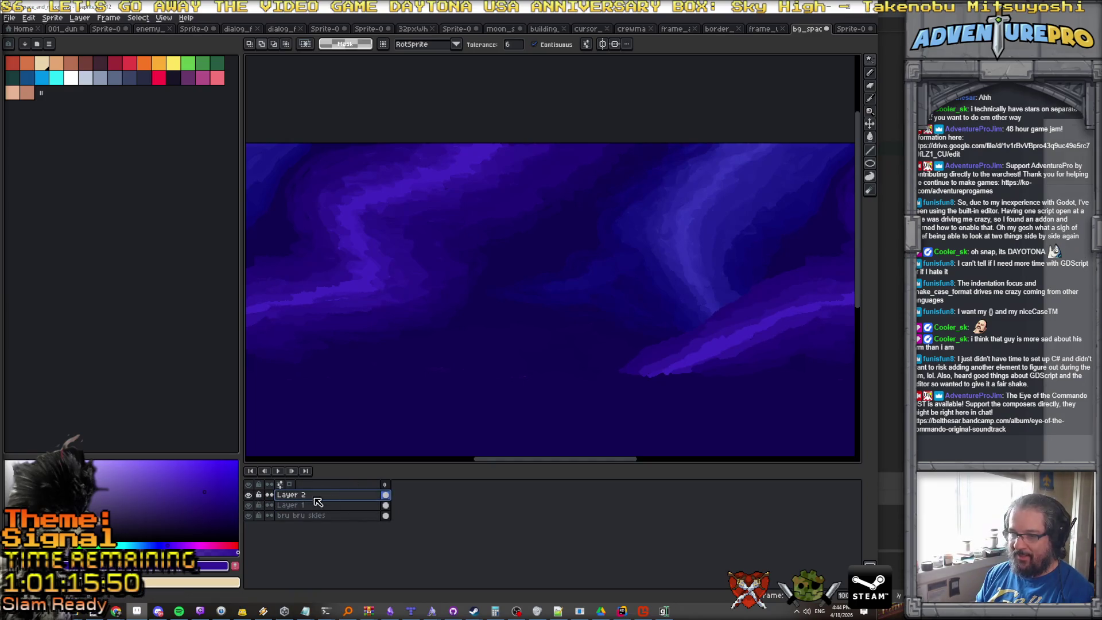
pyautogui.moveTo(319, 511); pyautogui.dragTo(319, 512)
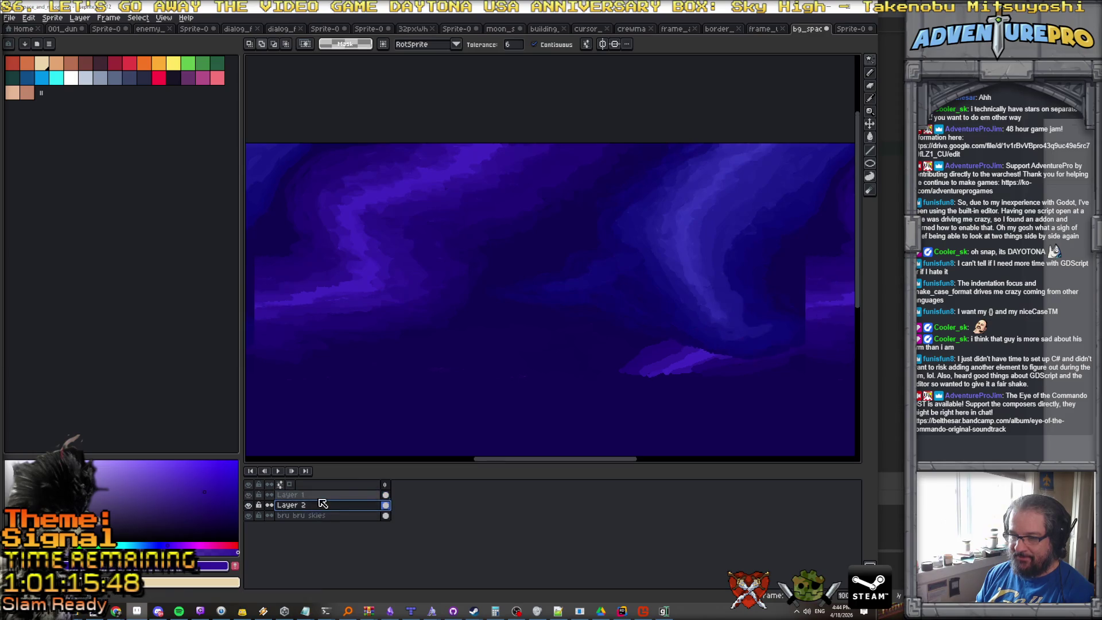
pyautogui.hscroll(-5, 545, 353)
pyautogui.hscroll(5, 544, 353)
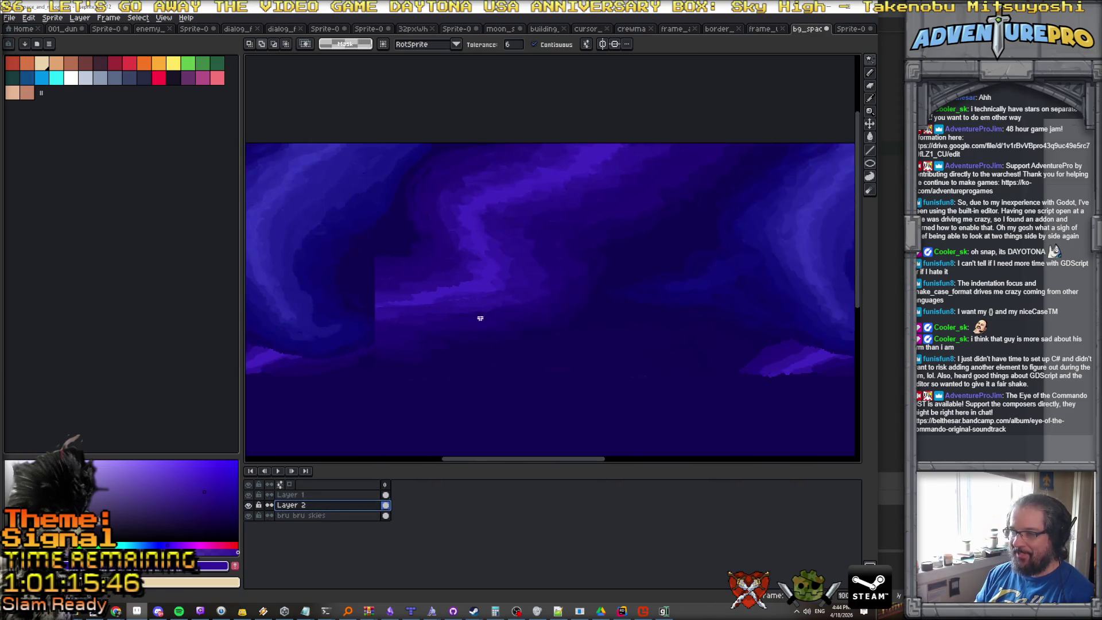
pyautogui.scroll(1, 466, 283)
pyautogui.click(319, 516)
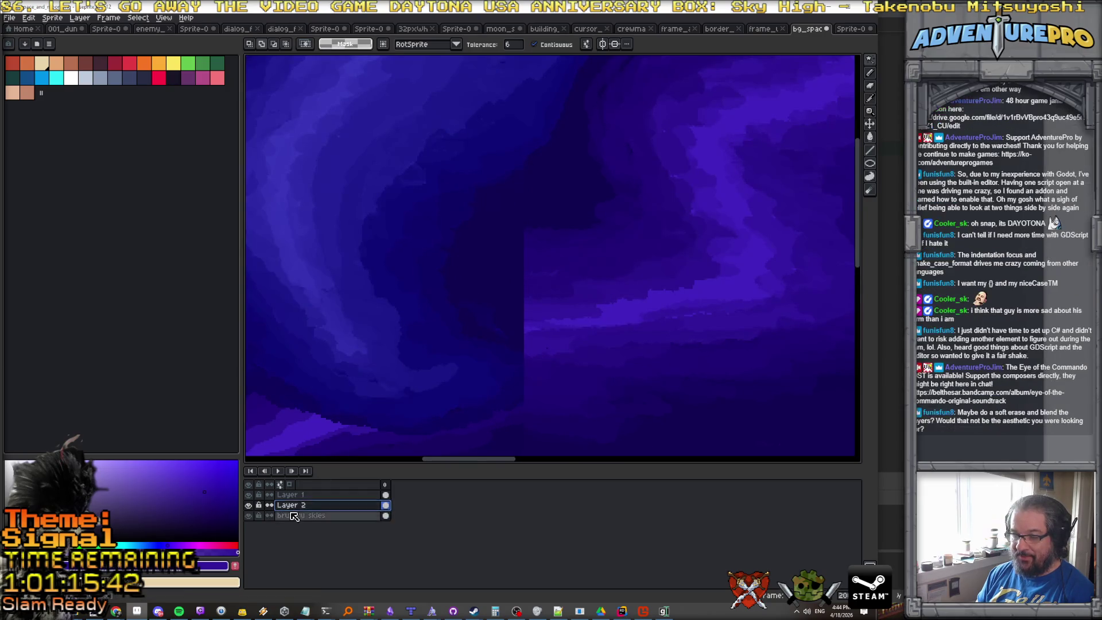
# Check Layer 1 on its own, then paint a light grey triangle in the sky with the Pencil.
pyautogui.click(253, 497)
pyautogui.click(250, 497)
pyautogui.click(251, 496)
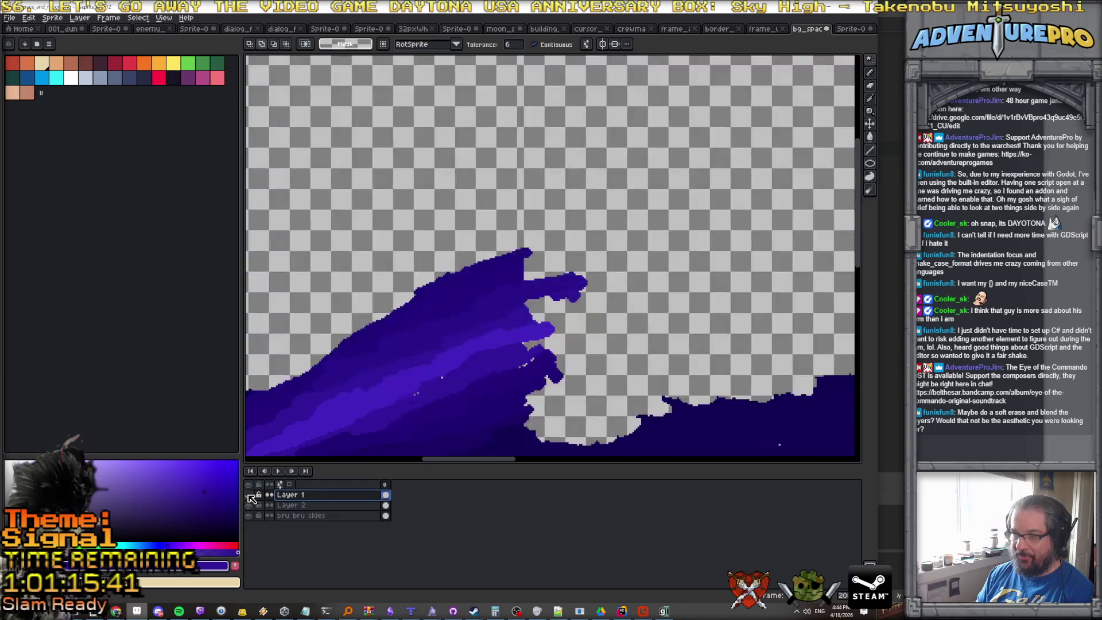
pyautogui.click(251, 497)
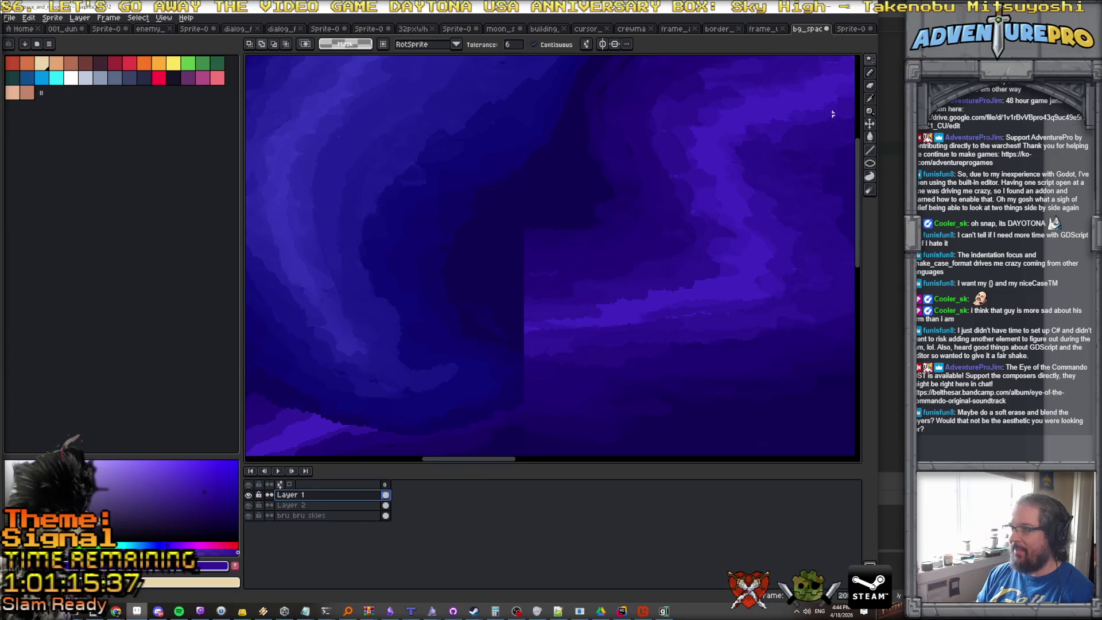
pyautogui.press('b')
pyautogui.moveTo(519, 242)
pyautogui.mouseDown()
pyautogui.moveTo(512, 256)
pyautogui.moveTo(528, 278)
pyautogui.mouseUp()
# Undo the stray dot and paint lighter blue and purple strokes over the dark shape.
pyautogui.click(523, 343)
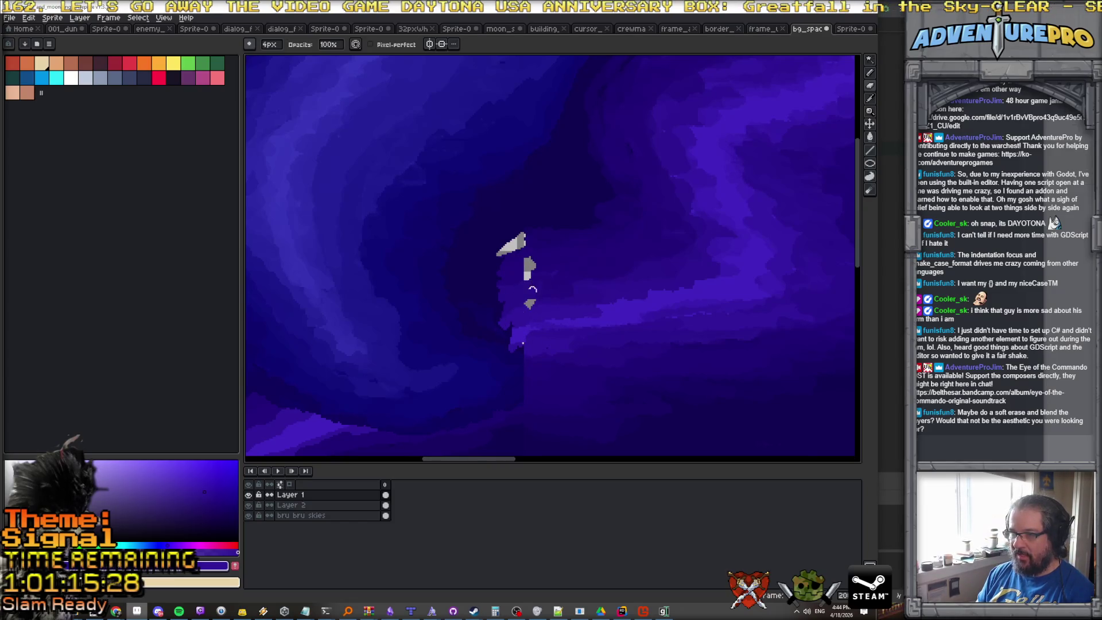
pyautogui.hotkey('ctrl', 'z')
pyautogui.hotkey('ctrl', 'z')
pyautogui.hotkey('ctrl', 'z')
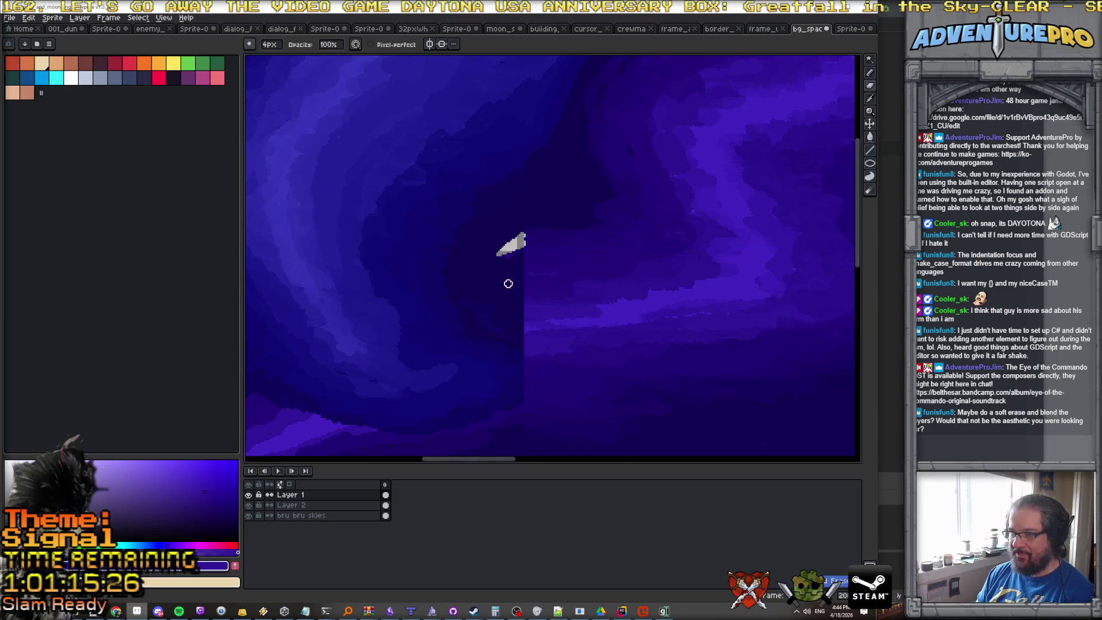
pyautogui.scroll(1, 515, 263)
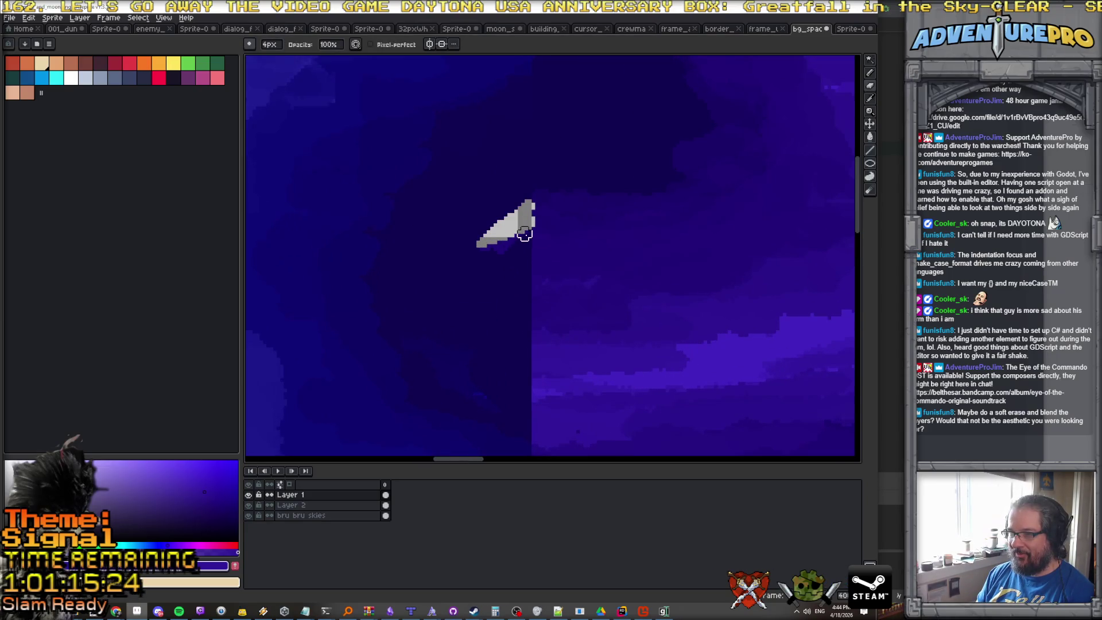
pyautogui.moveTo(524, 306)
pyautogui.mouseDown()
pyautogui.moveTo(521, 419)
pyautogui.moveTo(475, 364)
pyautogui.moveTo(475, 271)
pyautogui.moveTo(500, 254)
pyautogui.moveTo(411, 308)
pyautogui.moveTo(442, 339)
pyautogui.moveTo(480, 306)
pyautogui.mouseUp()
pyautogui.moveTo(508, 262)
pyautogui.mouseDown()
pyautogui.moveTo(492, 335)
pyautogui.moveTo(520, 402)
pyautogui.moveTo(516, 330)
pyautogui.mouseUp()
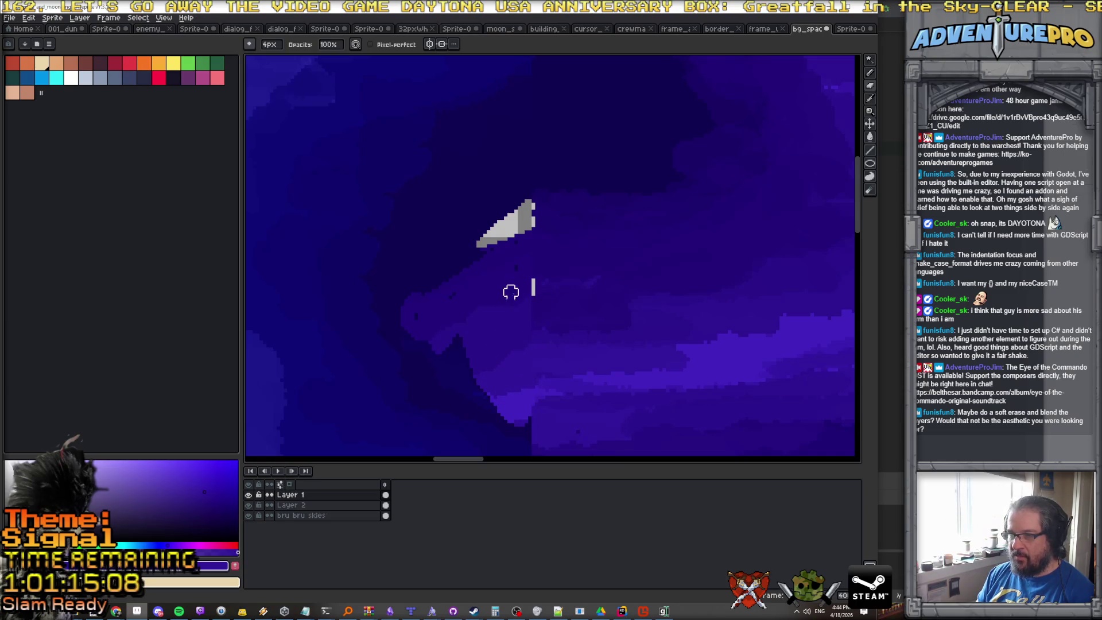
# Erase the grey blade shape on the bru bru skies layer.
pyautogui.click(310, 515)
pyautogui.press('e')
pyautogui.moveTo(477, 245)
pyautogui.mouseDown()
pyautogui.moveTo(520, 214)
pyautogui.moveTo(511, 226)
pyautogui.mouseUp()
pyautogui.scroll(-3, 519, 234)
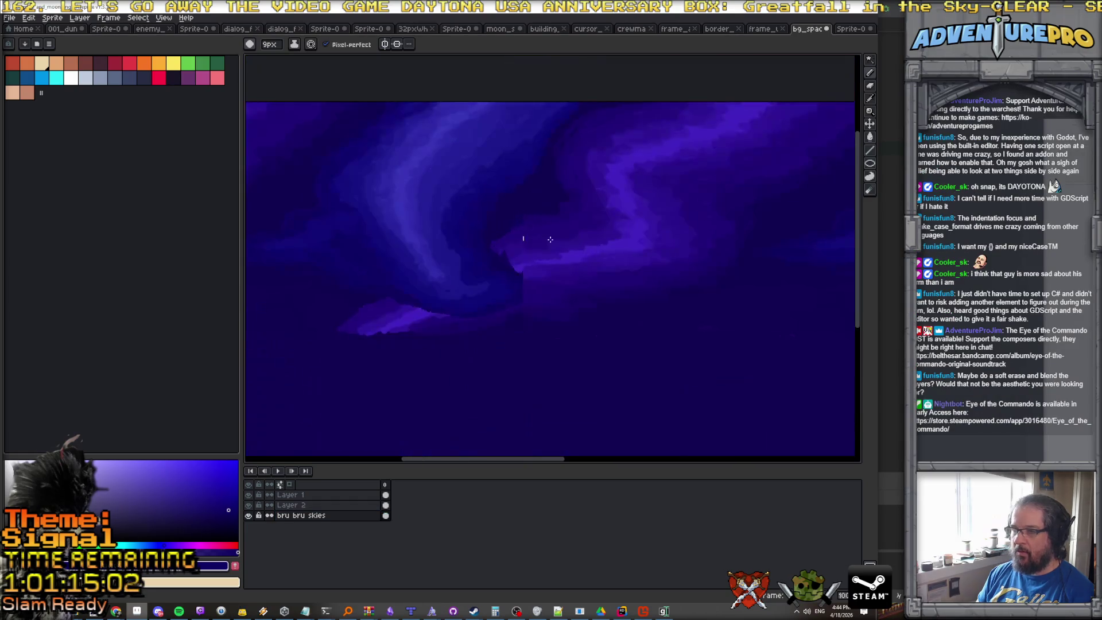
# Erase the leftover grey speck and compare Layer 1 and Layer 2 by toggling their visibility.
pyautogui.scroll(2, 537, 242)
pyautogui.moveTo(498, 231); pyautogui.dragTo(503, 223)
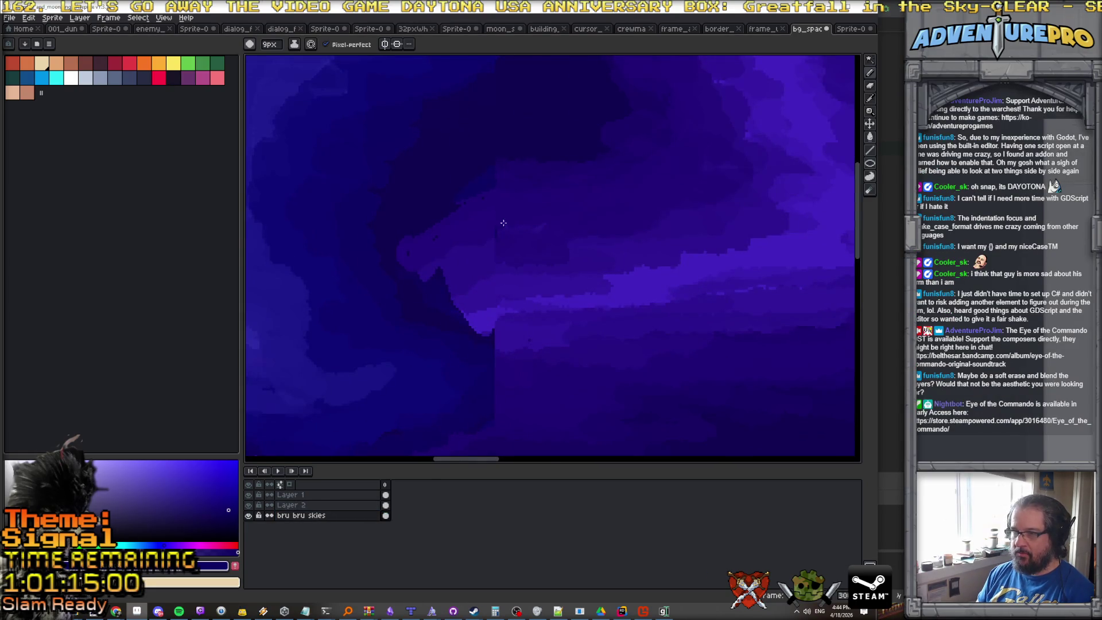
pyautogui.click(298, 494)
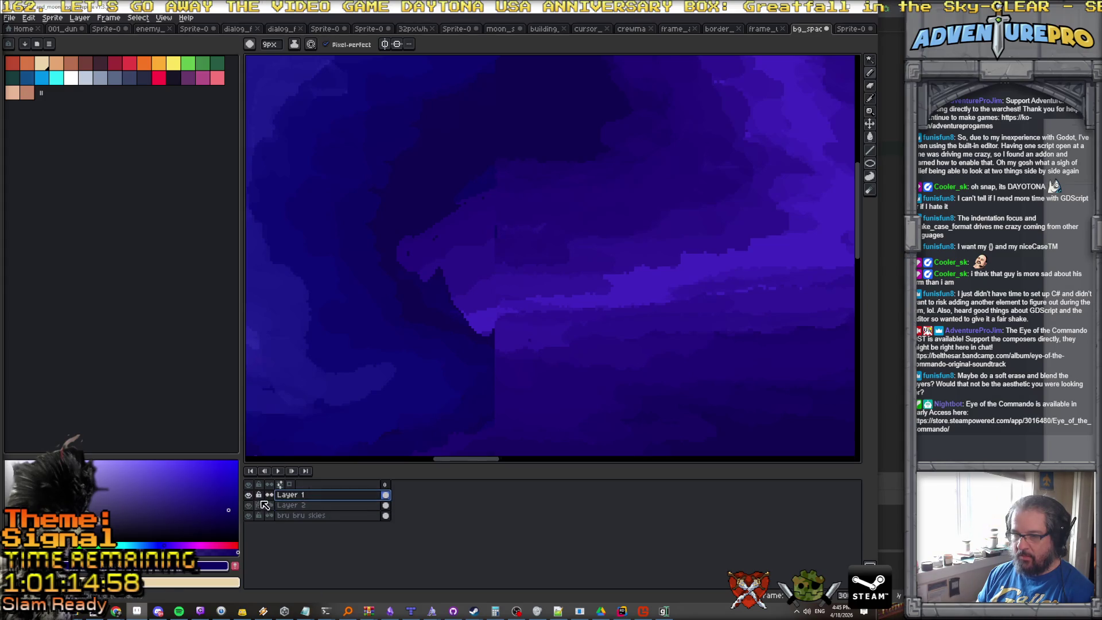
pyautogui.keyDown('alt'); pyautogui.click(249, 496); pyautogui.keyUp('alt')
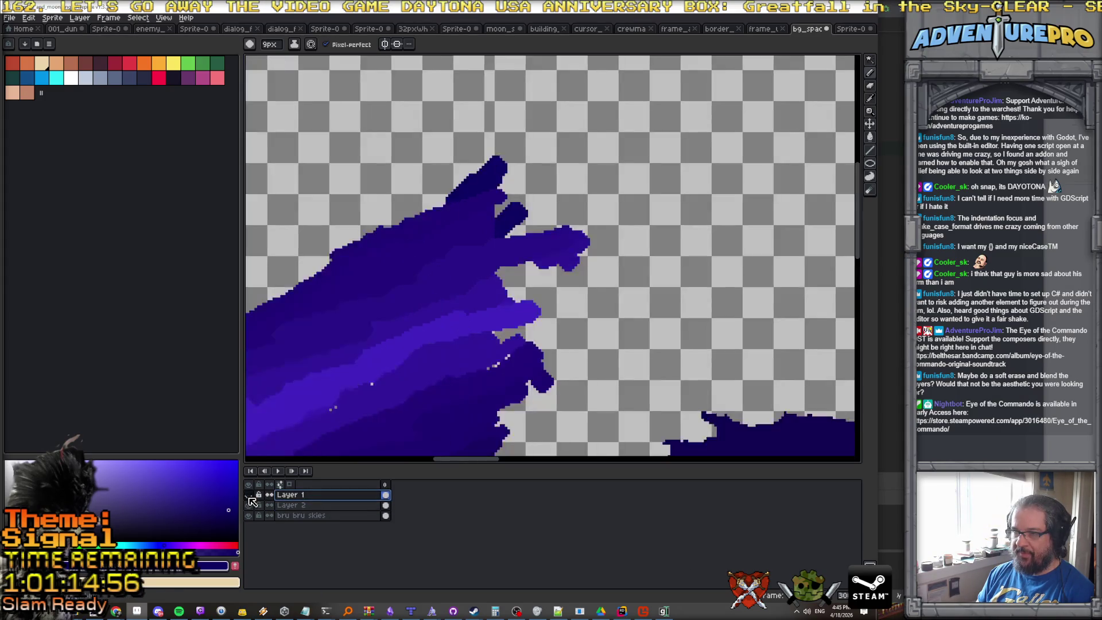
pyautogui.keyDown('alt'); pyautogui.click(249, 506); pyautogui.keyUp('alt')
pyautogui.press('Down')
pyautogui.click(249, 505)
pyautogui.doubleClick(249, 506)
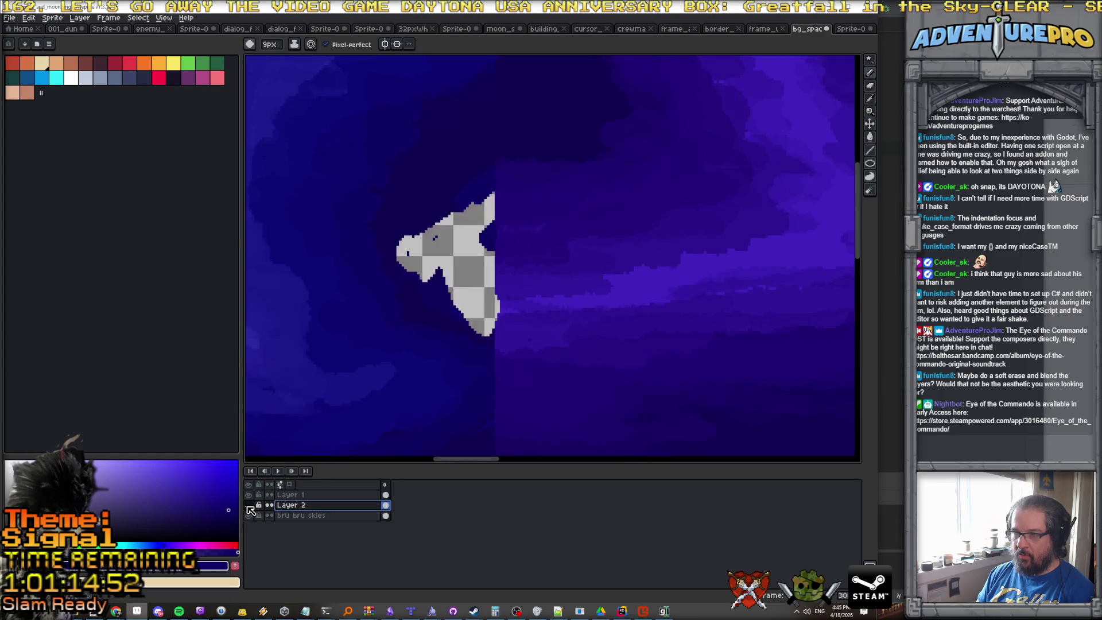
pyautogui.click(248, 506)
# On Layer 1, eyedrop a purple and then a darker navy from the sky.
pyautogui.click(292, 497)
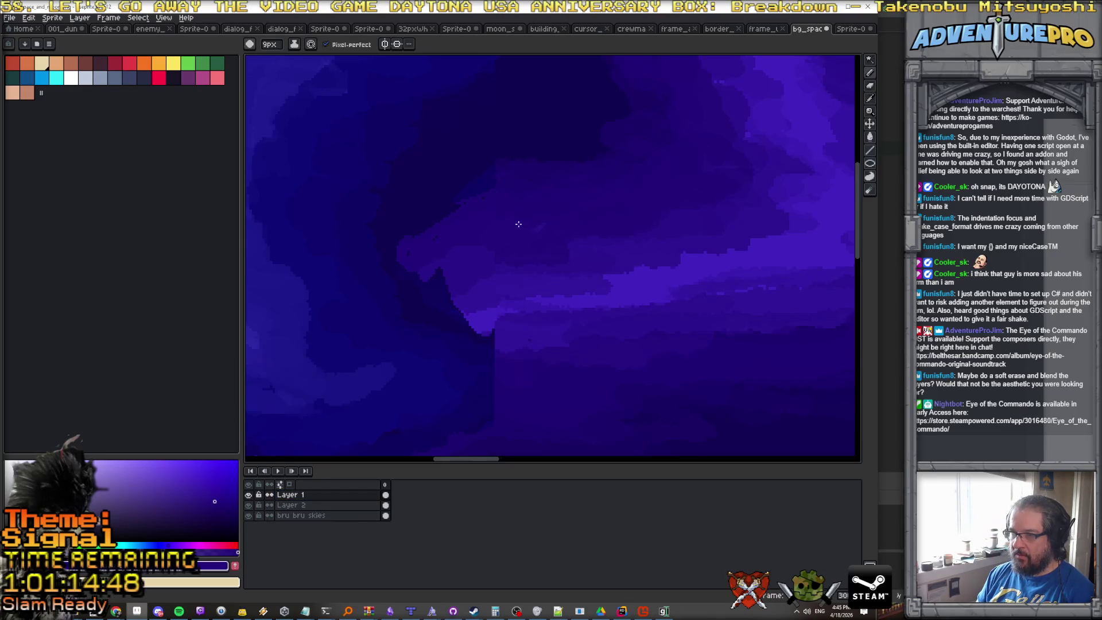
pyautogui.keyDown('alt'); pyautogui.click(488, 257); pyautogui.keyUp('alt')
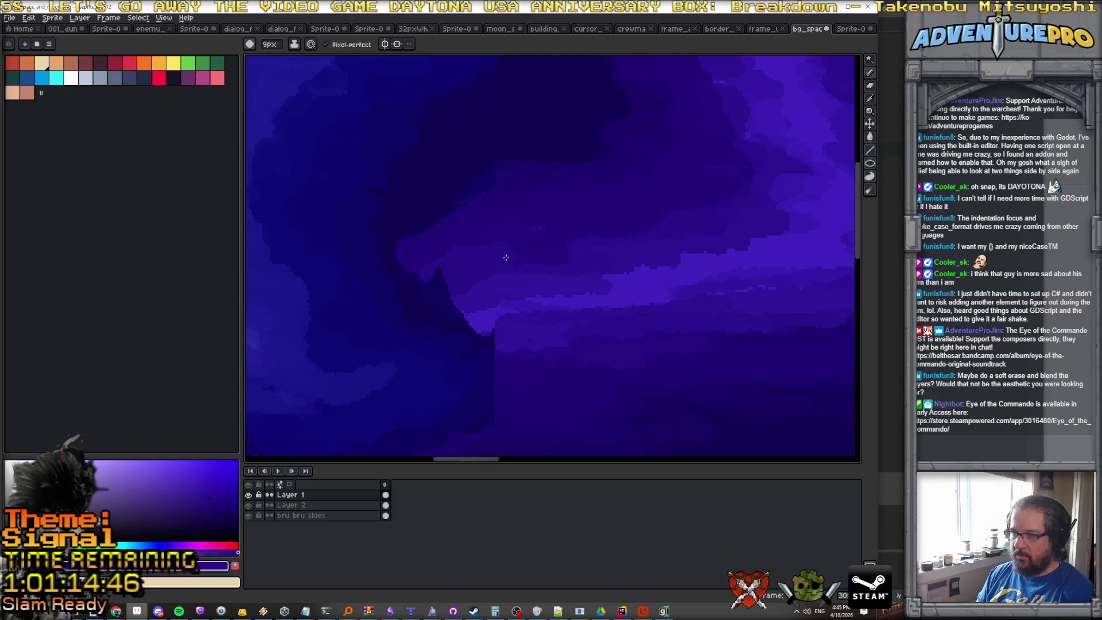
pyautogui.scroll(-3, 505, 258)
pyautogui.scroll(3, 543, 267)
pyautogui.keyDown('alt'); pyautogui.click(511, 307); pyautogui.keyUp('alt')
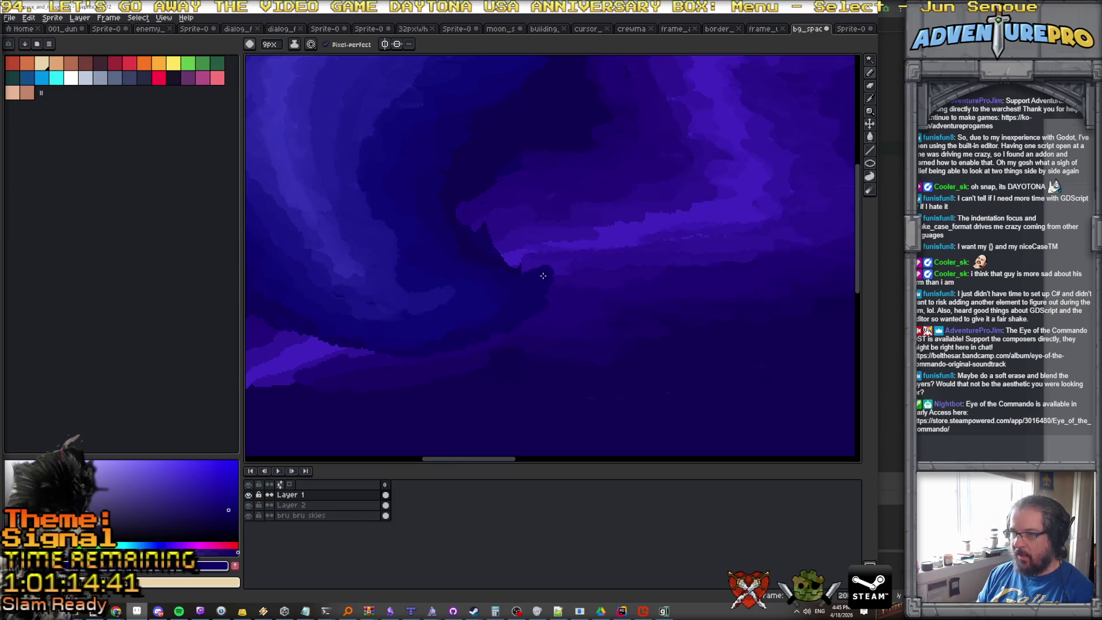
# Extend the dark shape rightward in navy and sample an even darker colour from the canvas.
pyautogui.moveTo(544, 275); pyautogui.dragTo(534, 302)
pyautogui.keyDown('alt'); pyautogui.click(519, 263); pyautogui.keyUp('alt')
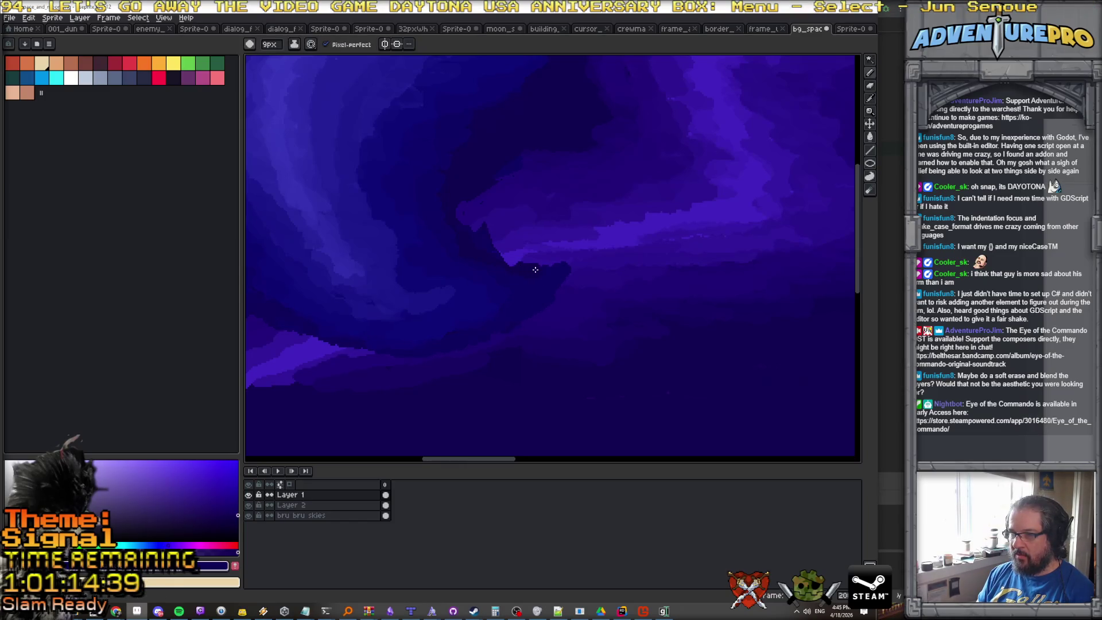
pyautogui.scroll(-3, 529, 281)
pyautogui.scroll(3, 529, 281)
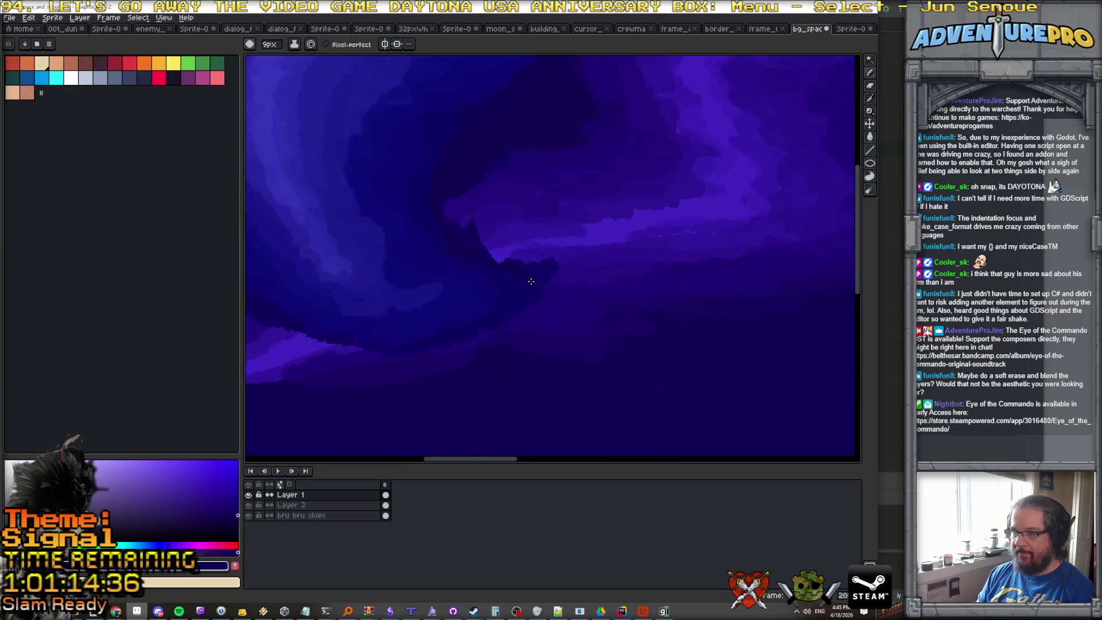
pyautogui.scroll(1, 485, 240)
pyautogui.scroll(-3, 486, 240)
pyautogui.scroll(3, 644, 246)
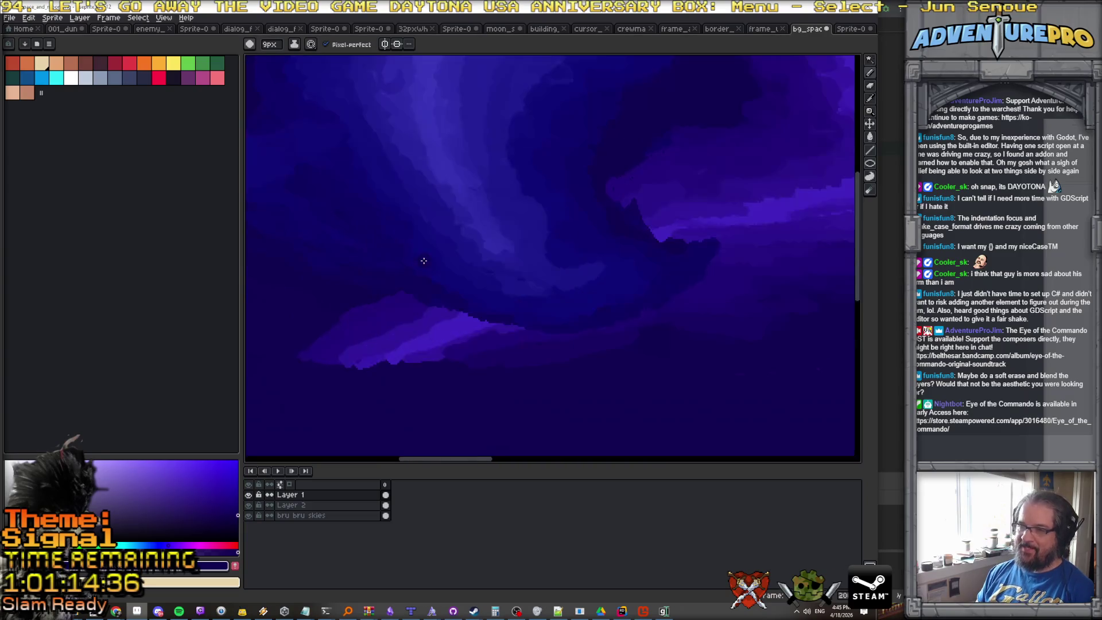
pyautogui.scroll(2, 683, 235)
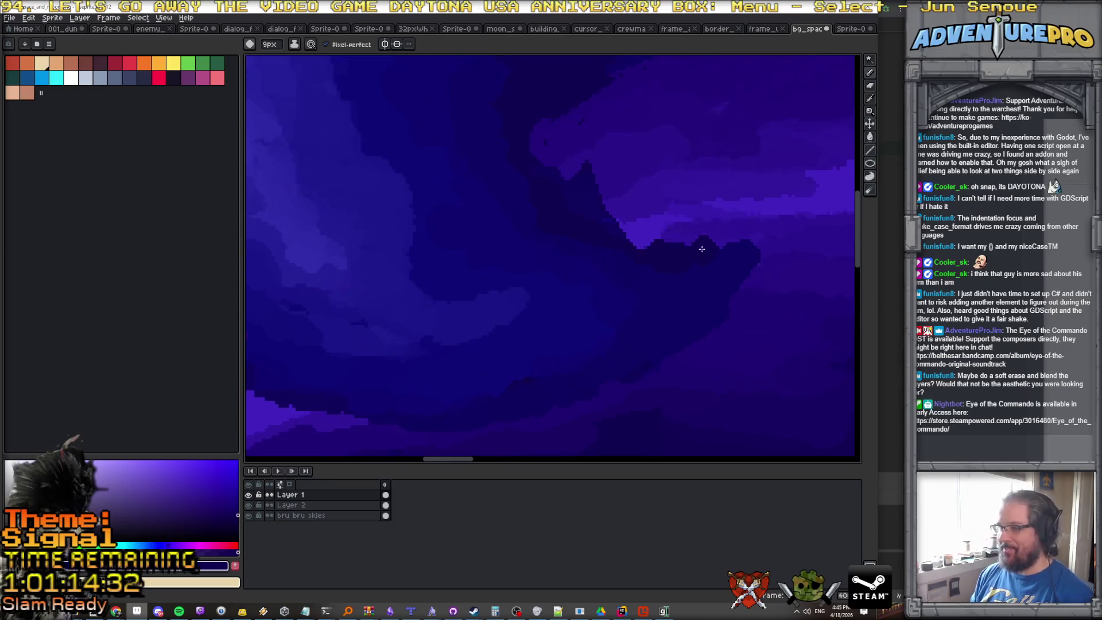
pyautogui.press('e')
pyautogui.press('b')
pyautogui.click(268, 44)
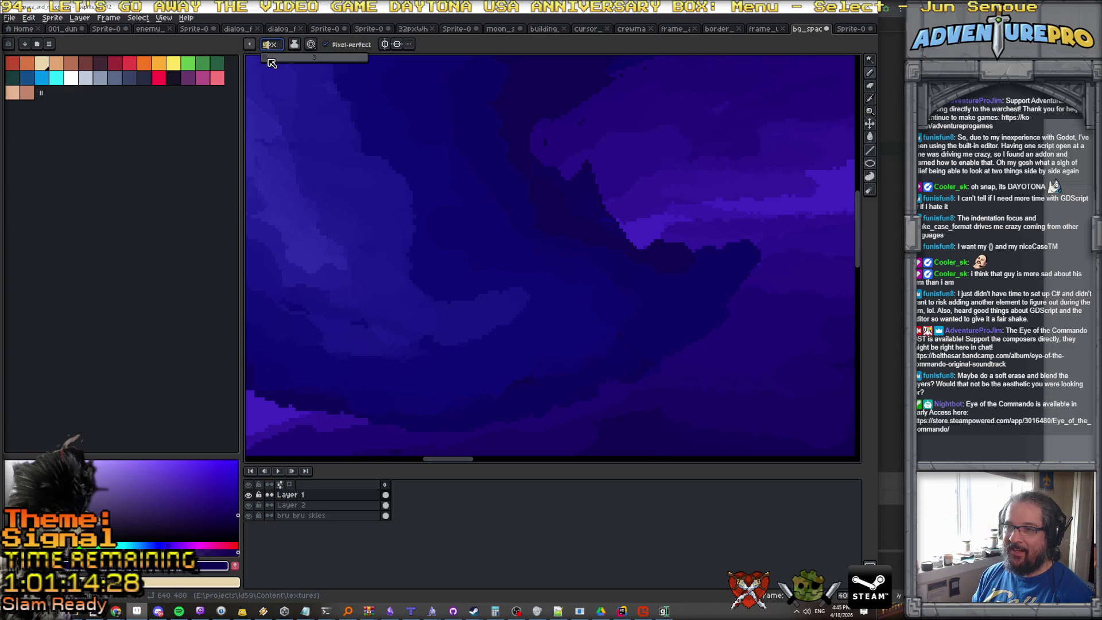
pyautogui.click(695, 249)
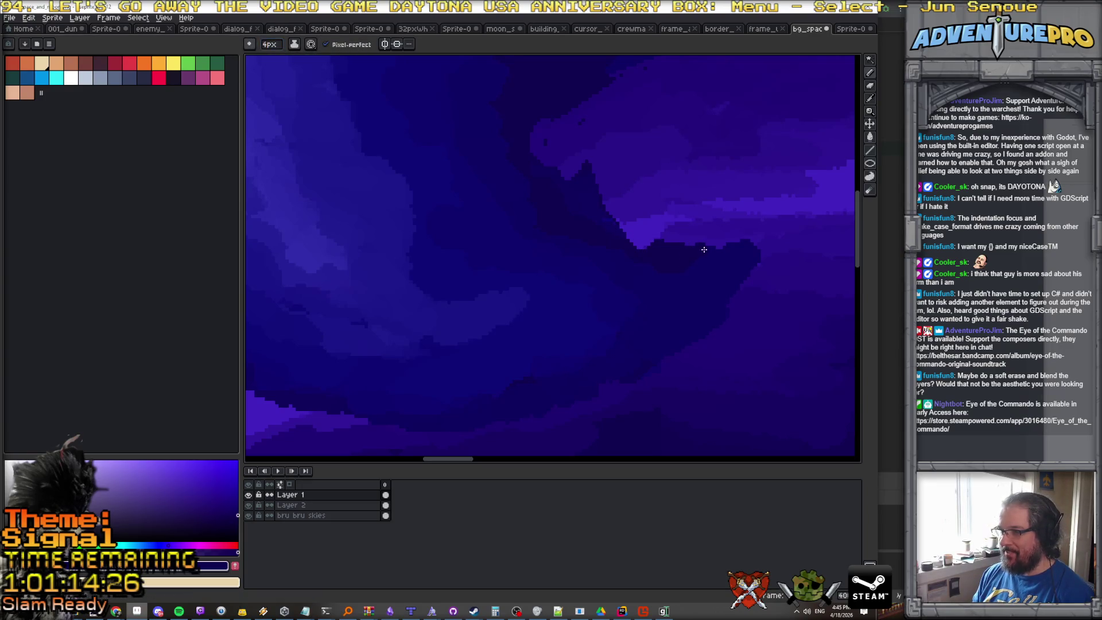
# Paint the cloud edge light purple, then cover the light patch in darker blue-purple.
pyautogui.moveTo(639, 239); pyautogui.dragTo(681, 233)
pyautogui.keyDown('alt'); pyautogui.click(682, 234); pyautogui.keyUp('alt')
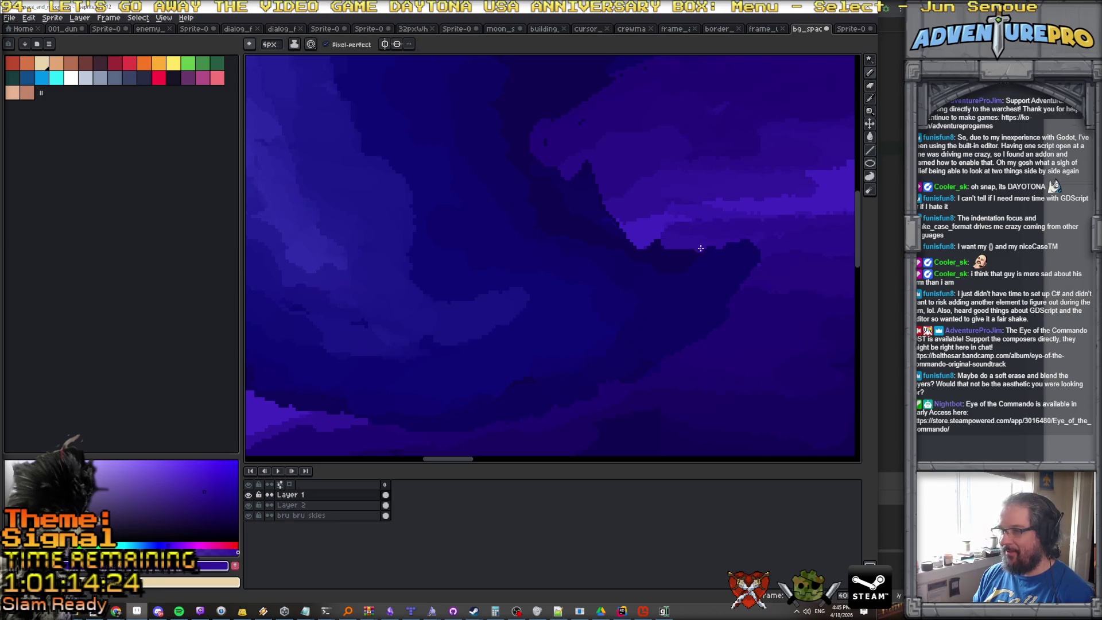
pyautogui.keyDown('alt'); pyautogui.click(637, 263); pyautogui.keyUp('alt')
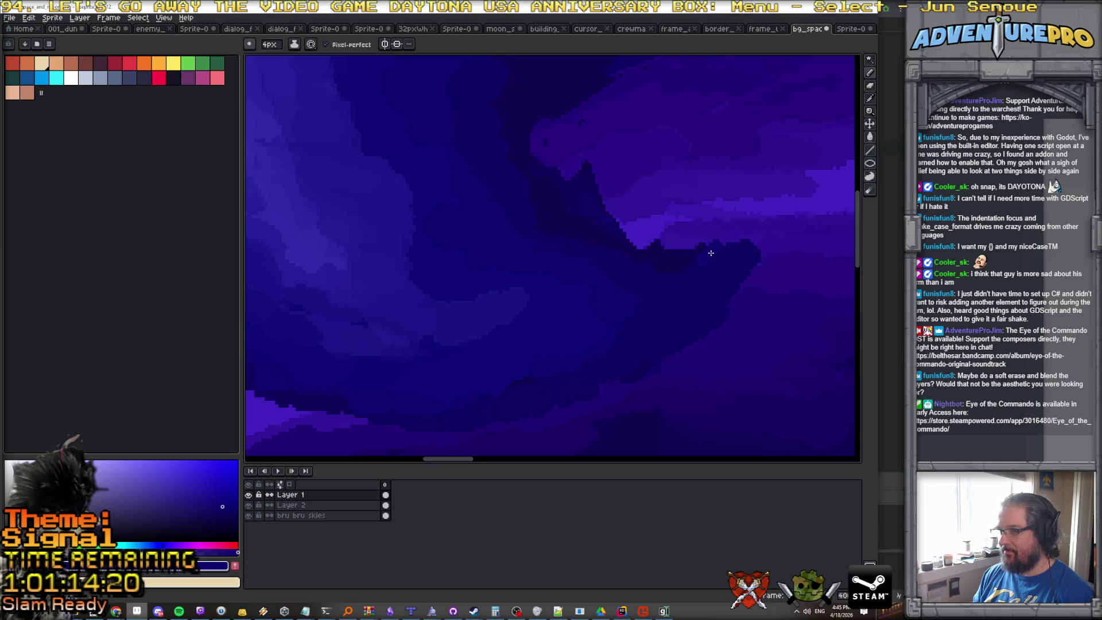
pyautogui.moveTo(616, 250)
pyautogui.mouseDown()
pyautogui.moveTo(698, 247)
pyautogui.moveTo(694, 259)
pyautogui.mouseUp()
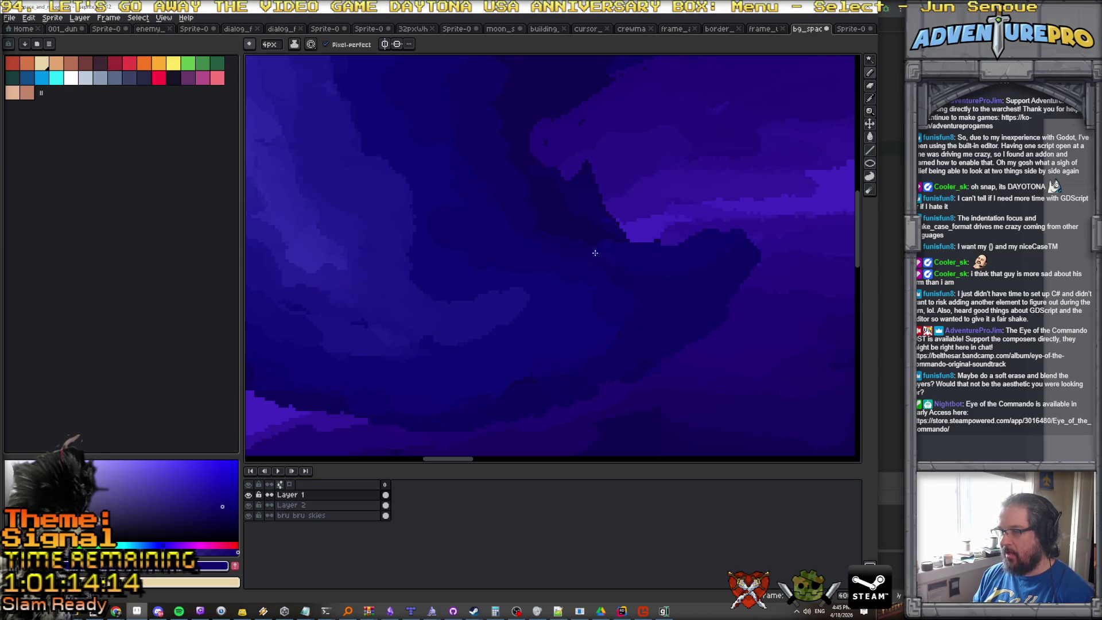
pyautogui.scroll(-2, 615, 235)
pyautogui.scroll(3, 599, 221)
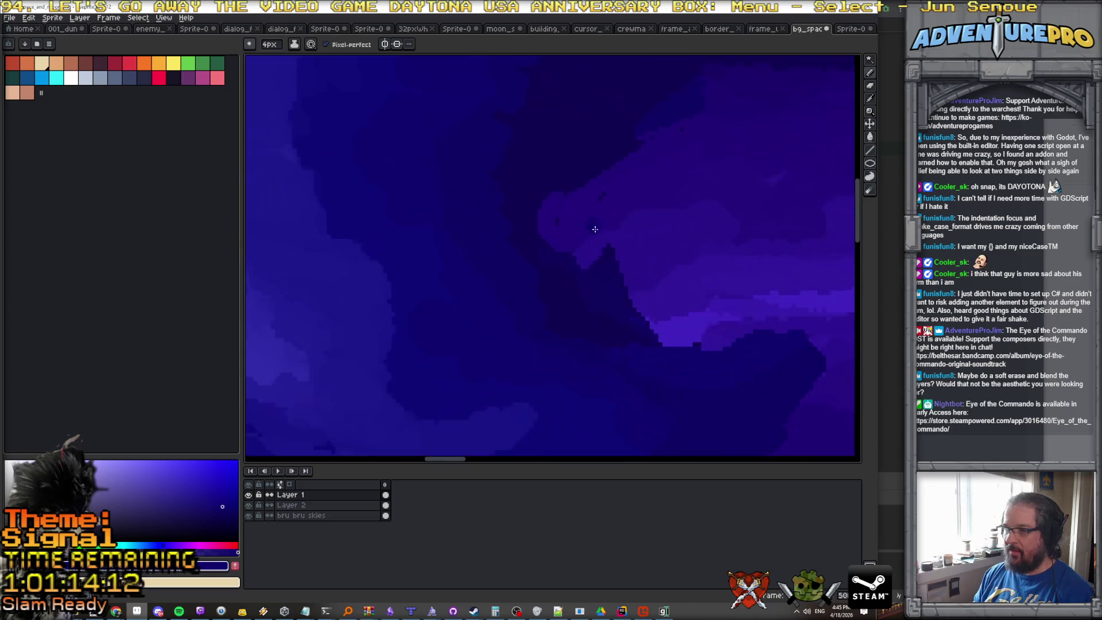
pyautogui.press('e')
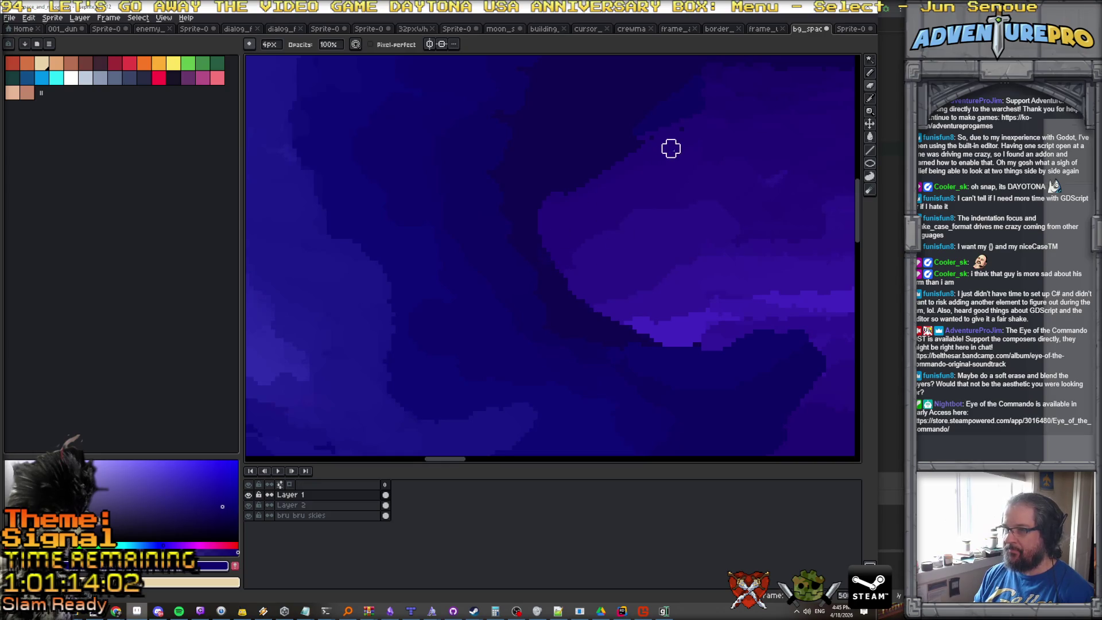
# Set View > Tiled Mode to None to stop the tiled preview.
pyautogui.scroll(-3, 684, 172)
pyautogui.scroll(-1, 688, 183)
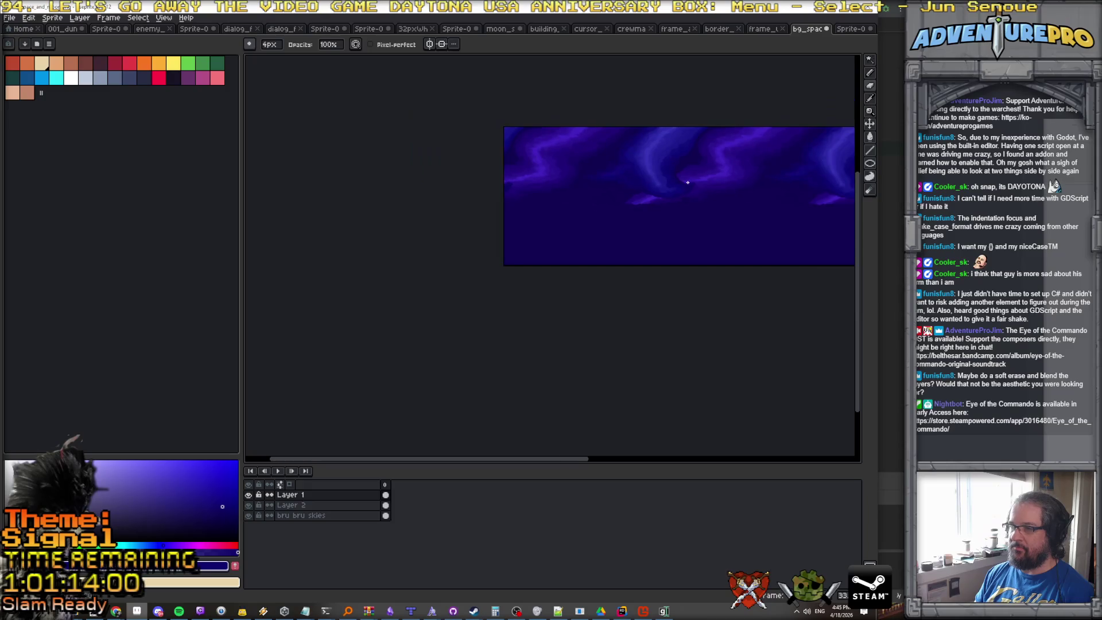
pyautogui.hscroll(3, 653, 197)
pyautogui.hscroll(-3, 648, 197)
pyautogui.hscroll(2, 648, 200)
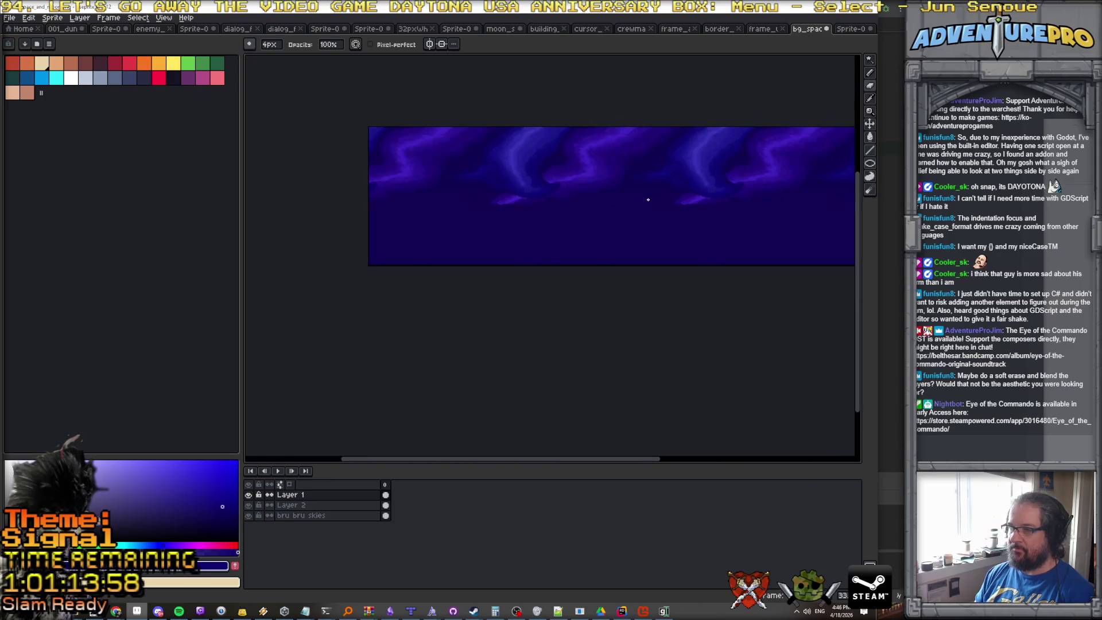
pyautogui.scroll(1, 639, 166)
pyautogui.scroll(-1, 630, 164)
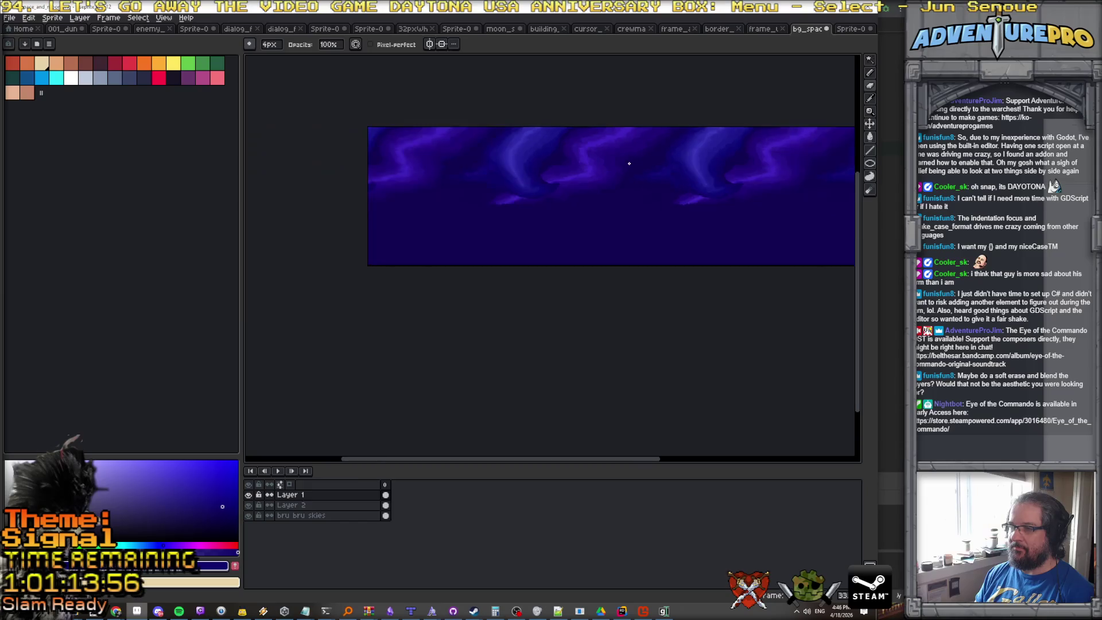
pyautogui.scroll(1, 629, 164)
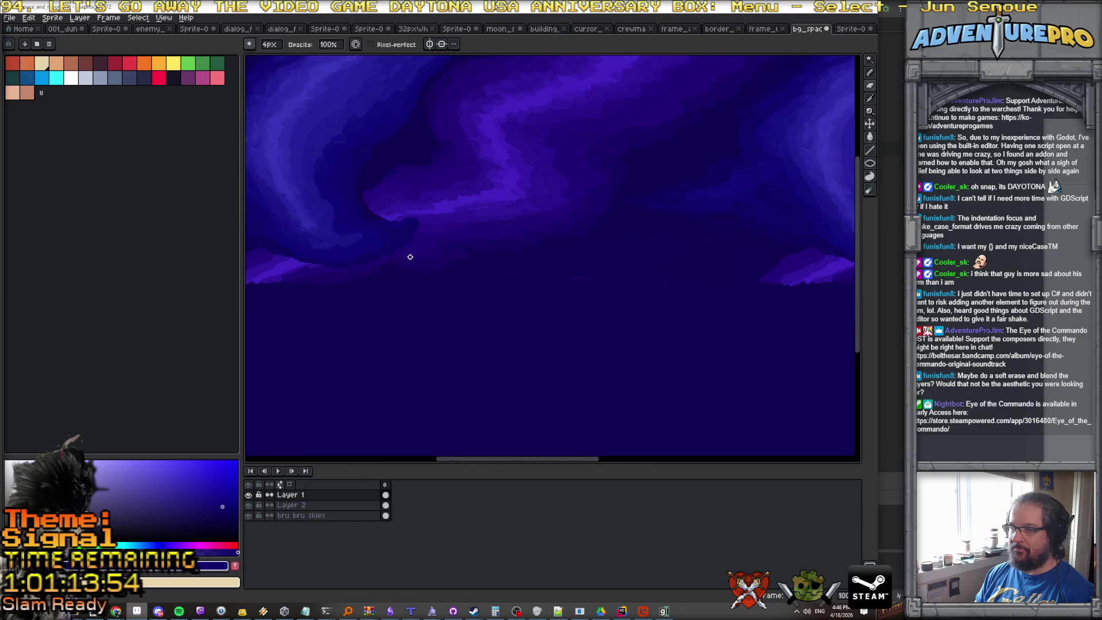
pyautogui.scroll(1, 405, 251)
pyautogui.scroll(-2, 414, 248)
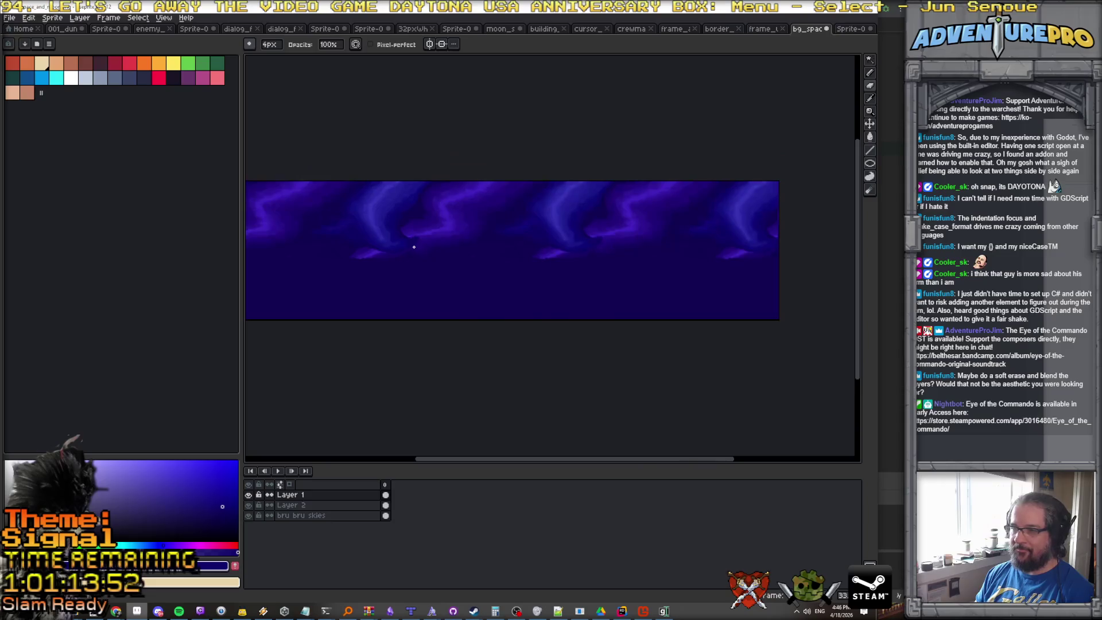
pyautogui.click(164, 17)
pyautogui.moveTo(190, 75)
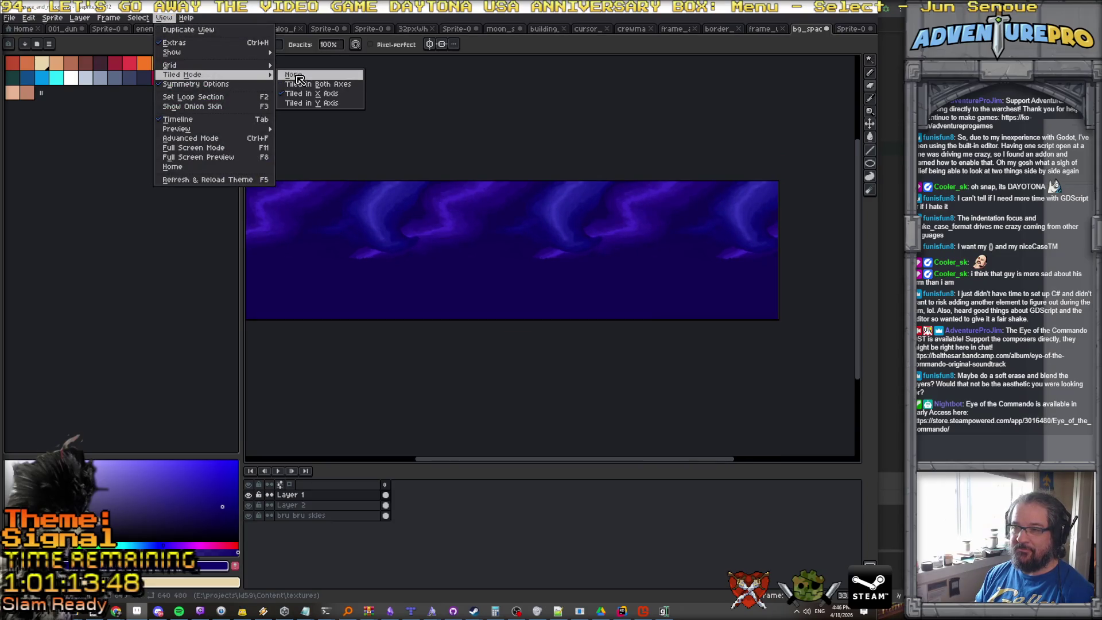
pyautogui.click(295, 76)
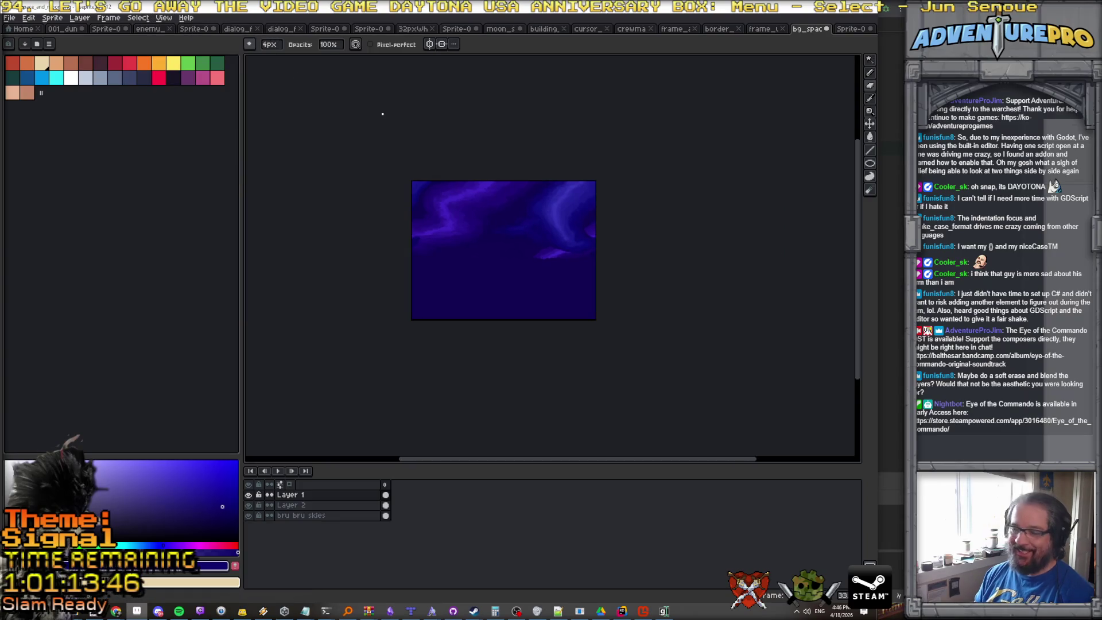
# Save the sprite as bg_just_space.png in the textures folder, accepting the flattened-PNG warning.
pyautogui.click(10, 18)
pyautogui.click(45, 73)
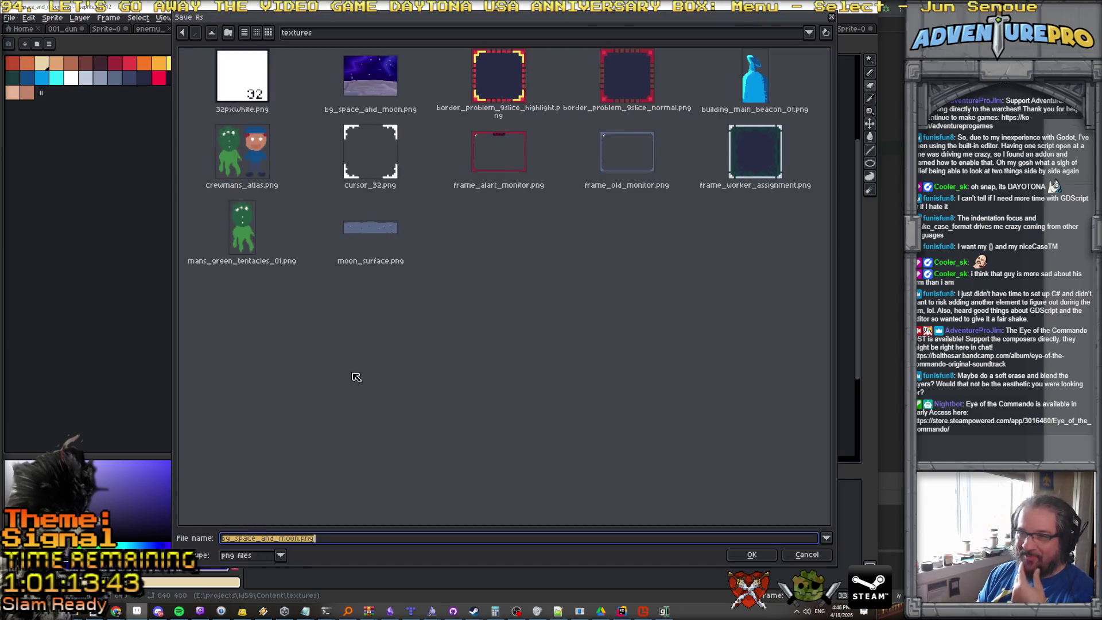
pyautogui.click(266, 540)
pyautogui.moveTo(240, 540); pyautogui.dragTo(422, 544)
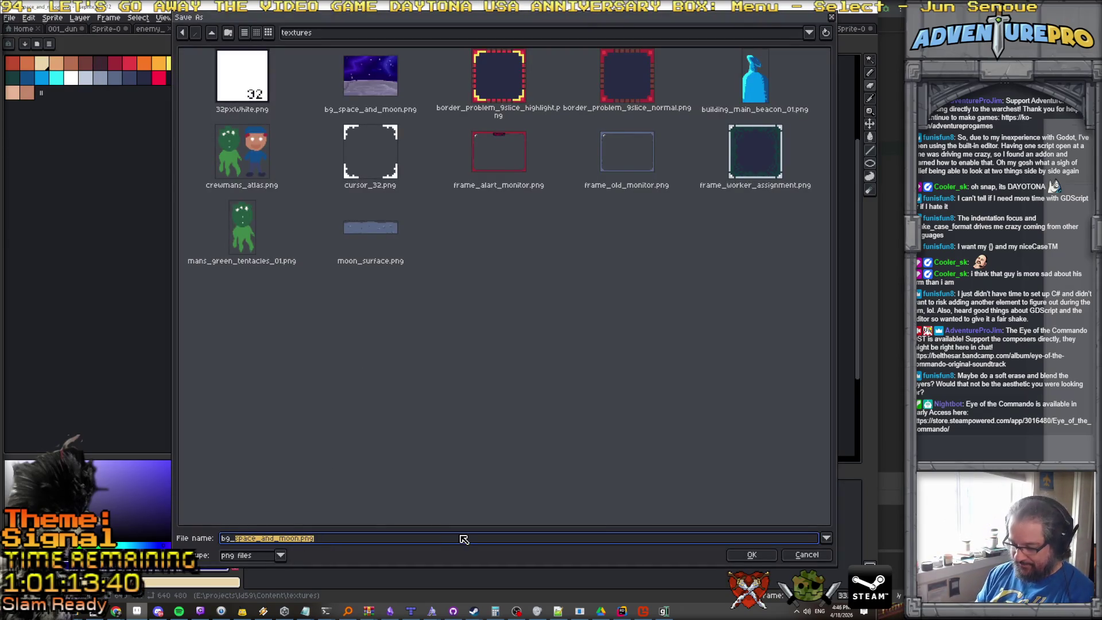
pyautogui.write('ju')
pyautogui.write('space')
pyautogui.press('Return')
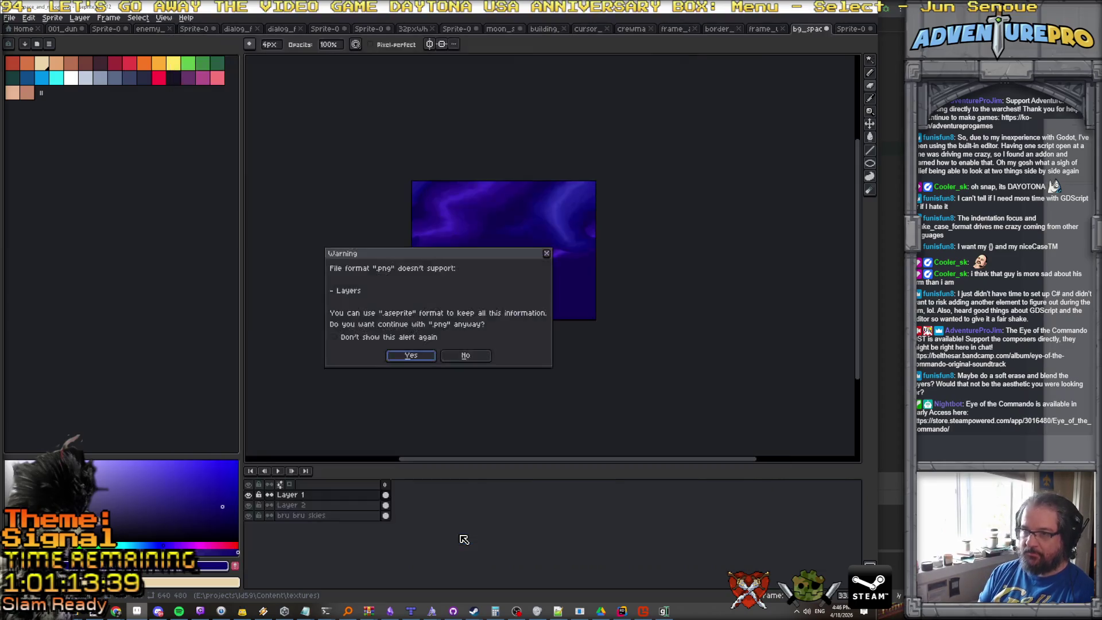
pyautogui.press('Return')
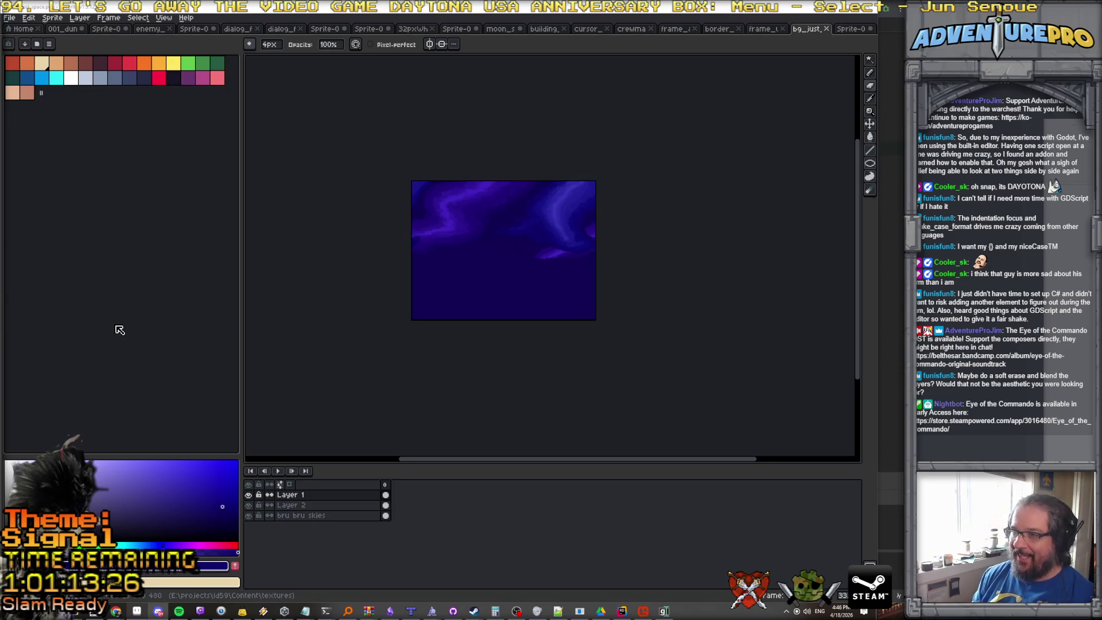
# Toggle Layer 1's visibility off and back on to check what lies beneath it.
pyautogui.scroll(2, 563, 228)
pyautogui.scroll(1, 622, 322)
pyautogui.scroll(-1, 637, 395)
pyautogui.moveTo(637, 395)
pyautogui.mouseDown()
pyautogui.moveTo(624, 351)
pyautogui.moveTo(584, 316)
pyautogui.mouseUp()
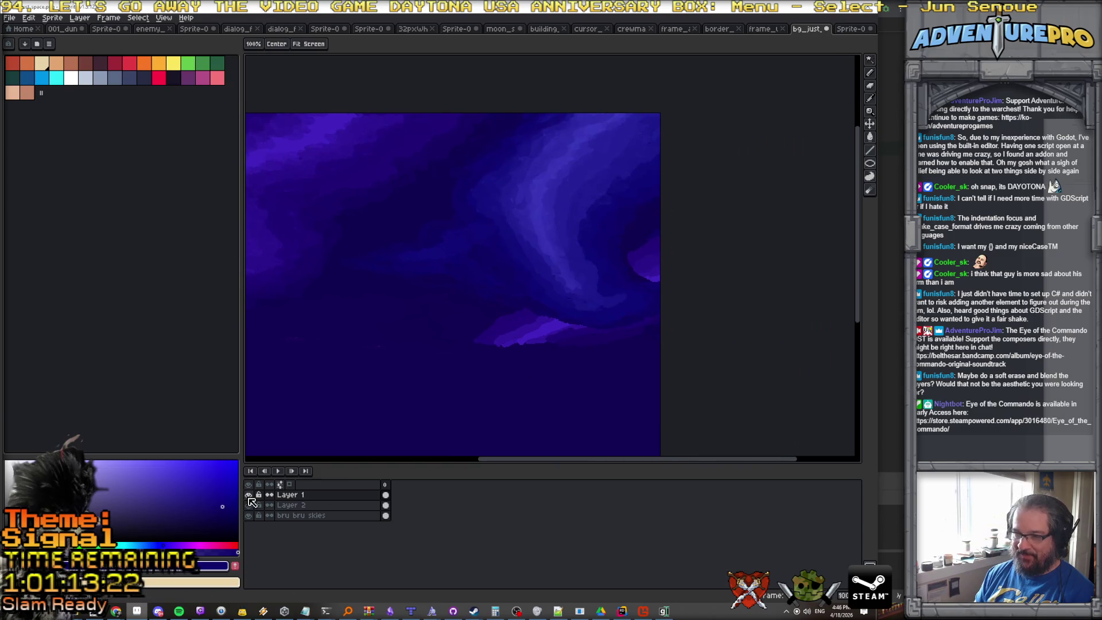
pyautogui.doubleClick(248, 494)
pyautogui.click(248, 495)
pyautogui.click(249, 495)
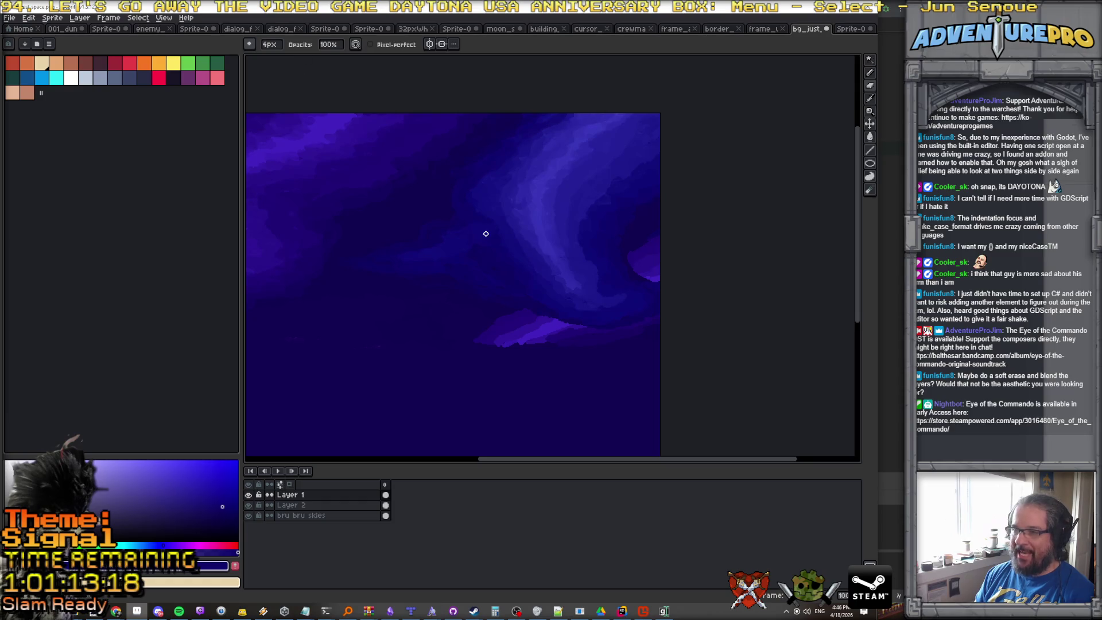
# Set the Pencil brush to 14px at about 41% opacity.
pyautogui.moveTo(269, 44); pyautogui.dragTo(291, 62)
pyautogui.click(334, 50)
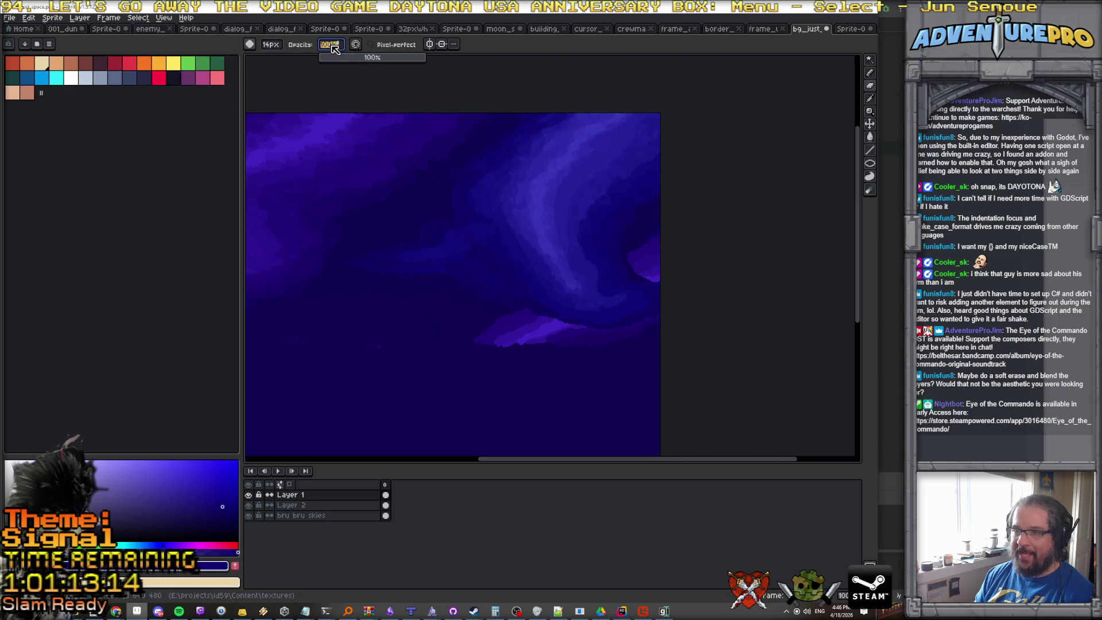
pyautogui.moveTo(364, 54)
pyautogui.mouseDown()
pyautogui.moveTo(340, 54)
pyautogui.moveTo(364, 54)
pyautogui.mouseUp()
pyautogui.scroll(2, 494, 273)
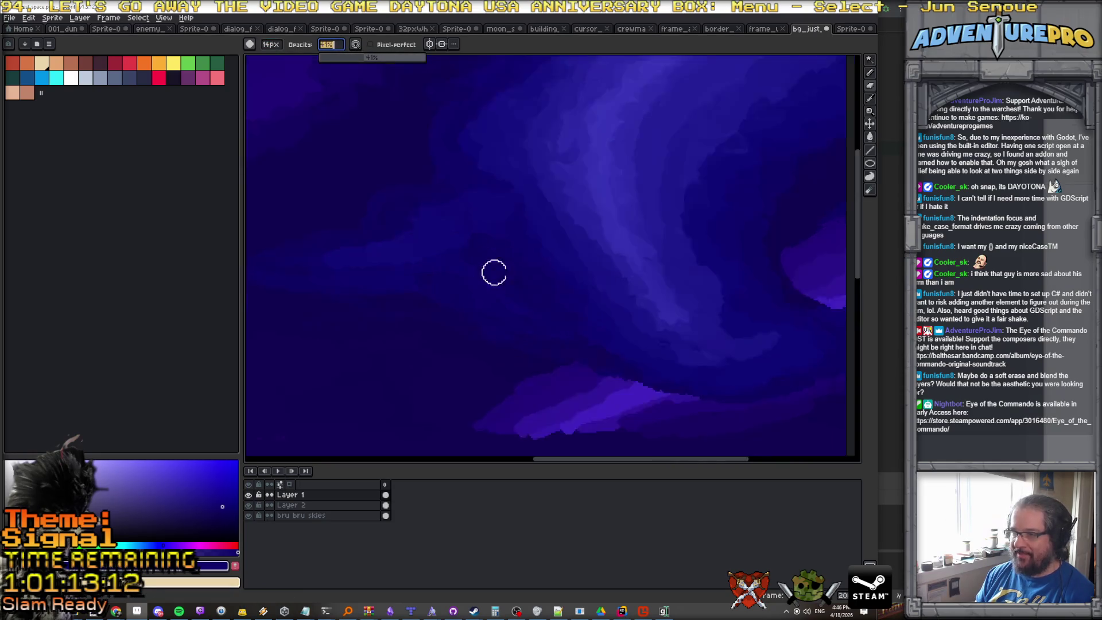
pyautogui.scroll(1, 575, 333)
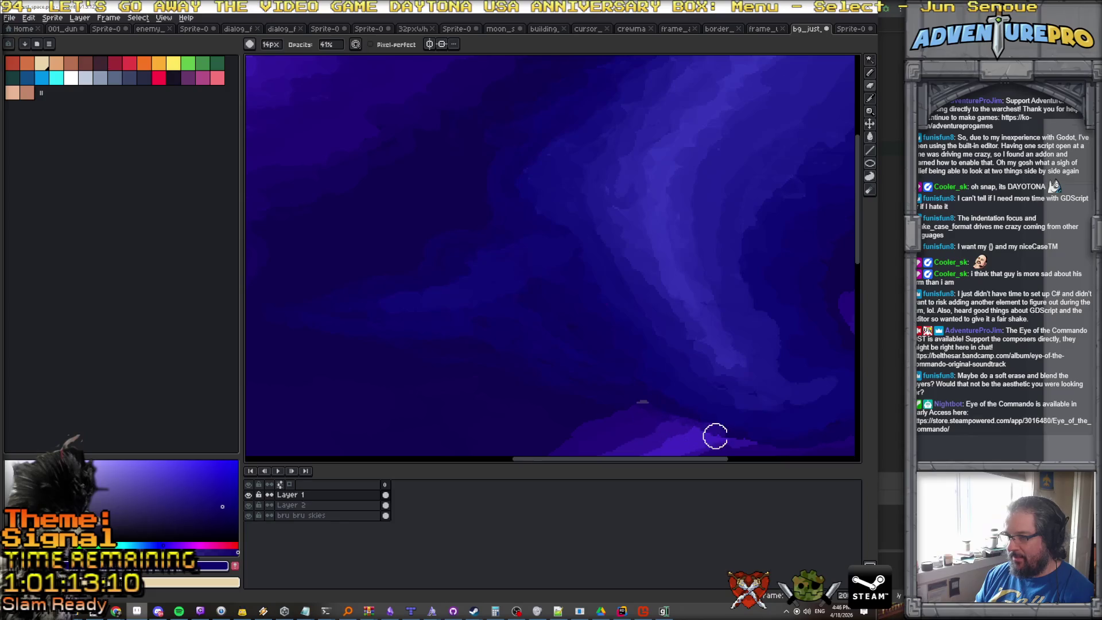
pyautogui.moveTo(760, 438); pyautogui.dragTo(541, 312)
pyautogui.press('v')
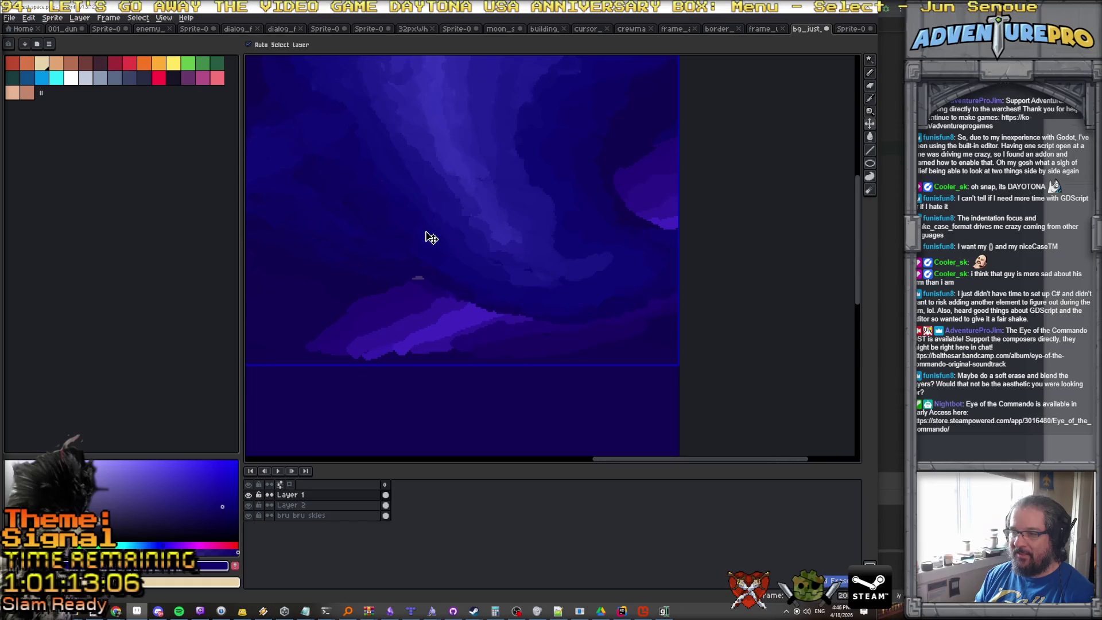
pyautogui.press('b')
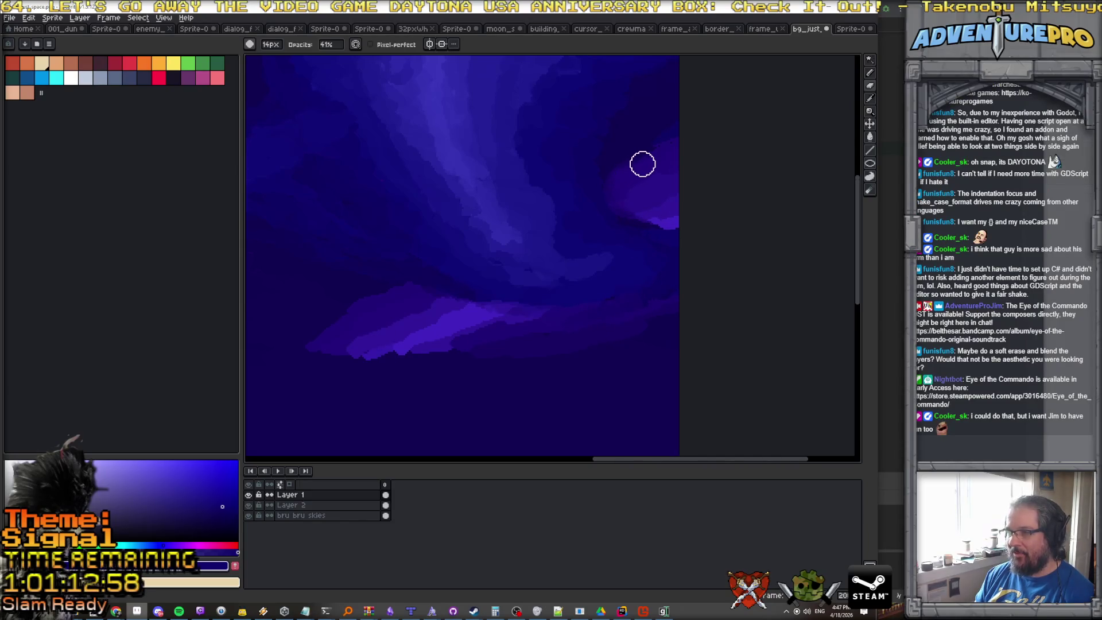
pyautogui.hscroll(-3, 632, 210)
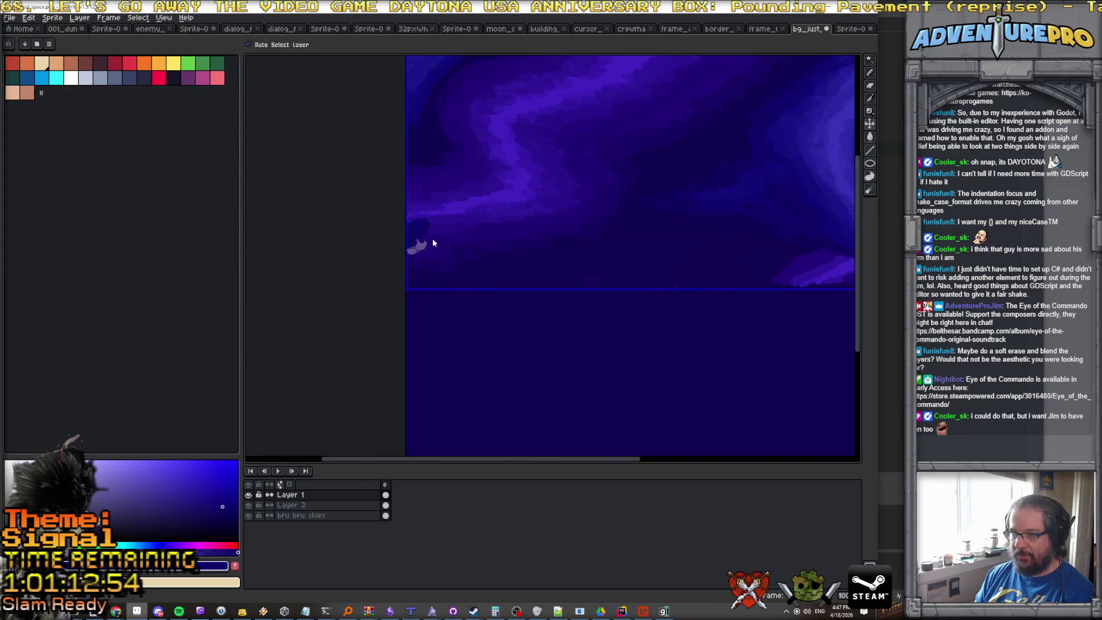
pyautogui.scroll(-3, 599, 229)
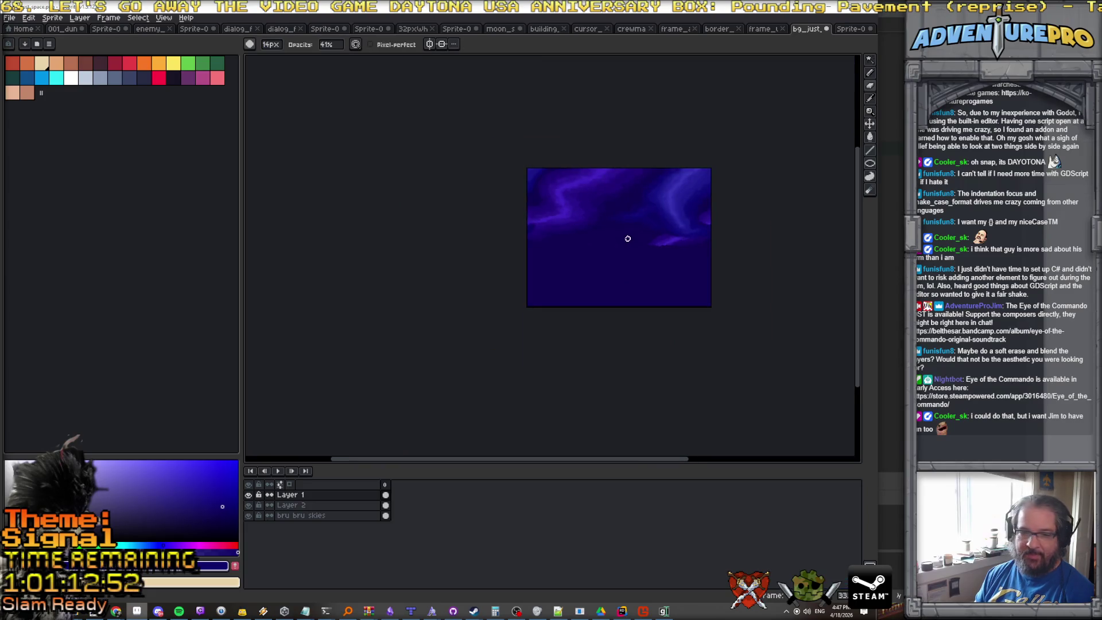
# Re-save the sky as PNG, accepting the layers warning, and switch to Rider.
pyautogui.press('v')
pyautogui.click(534, 242)
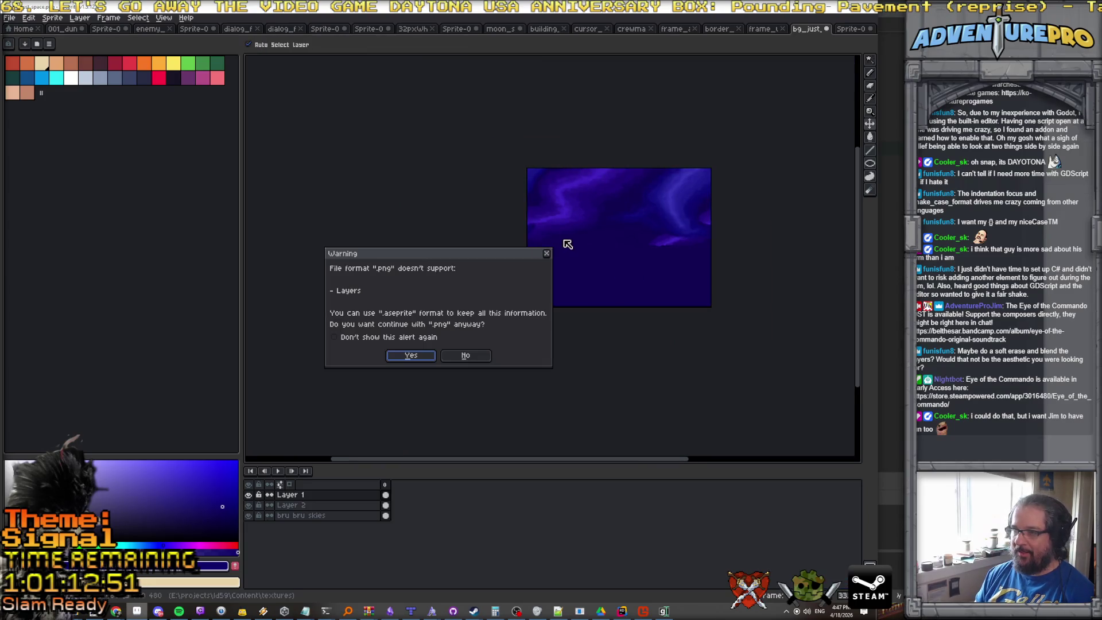
pyautogui.click(413, 352)
pyautogui.press('b')
pyautogui.scroll(1, 688, 225)
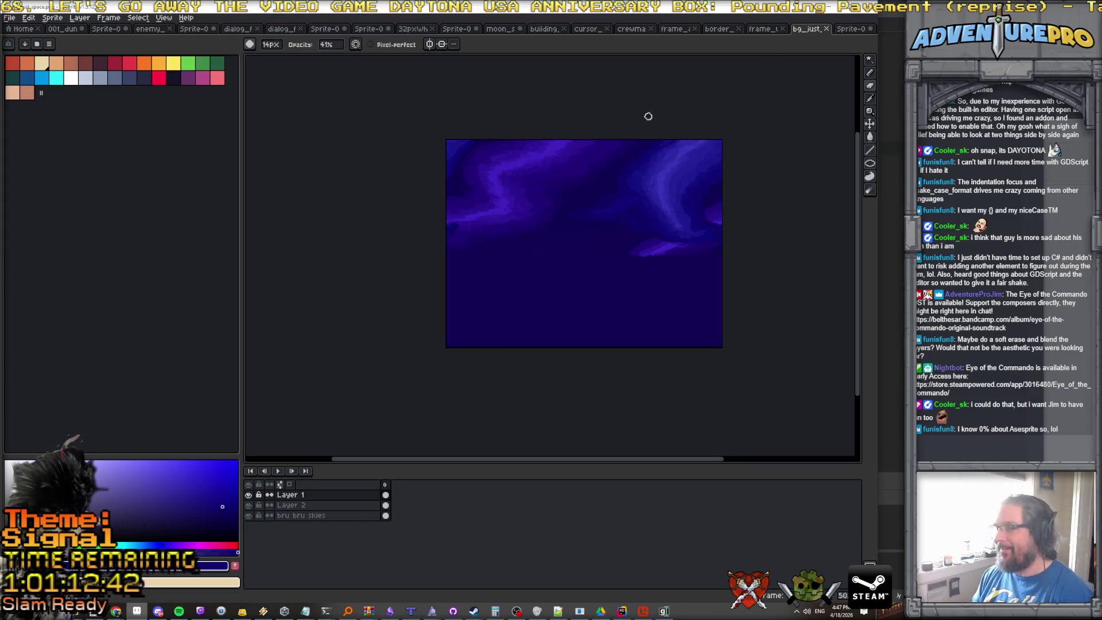
pyautogui.hotkey('alt', 'Tab')
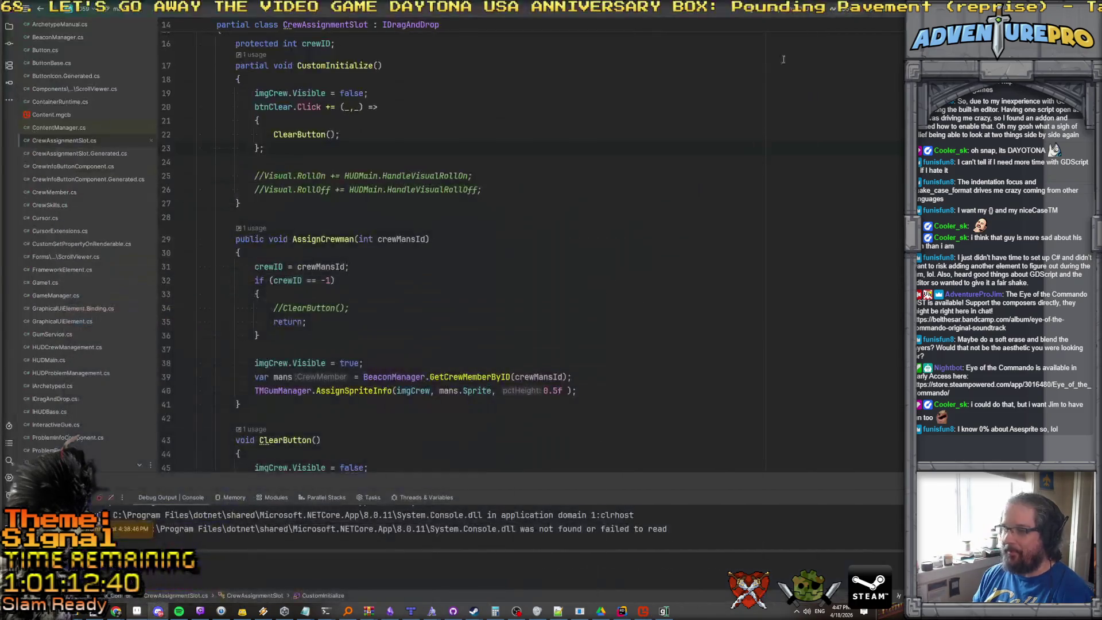
# Return to Rider and open Game1.cs at its Draw method.
pyautogui.moveTo(661, 613)
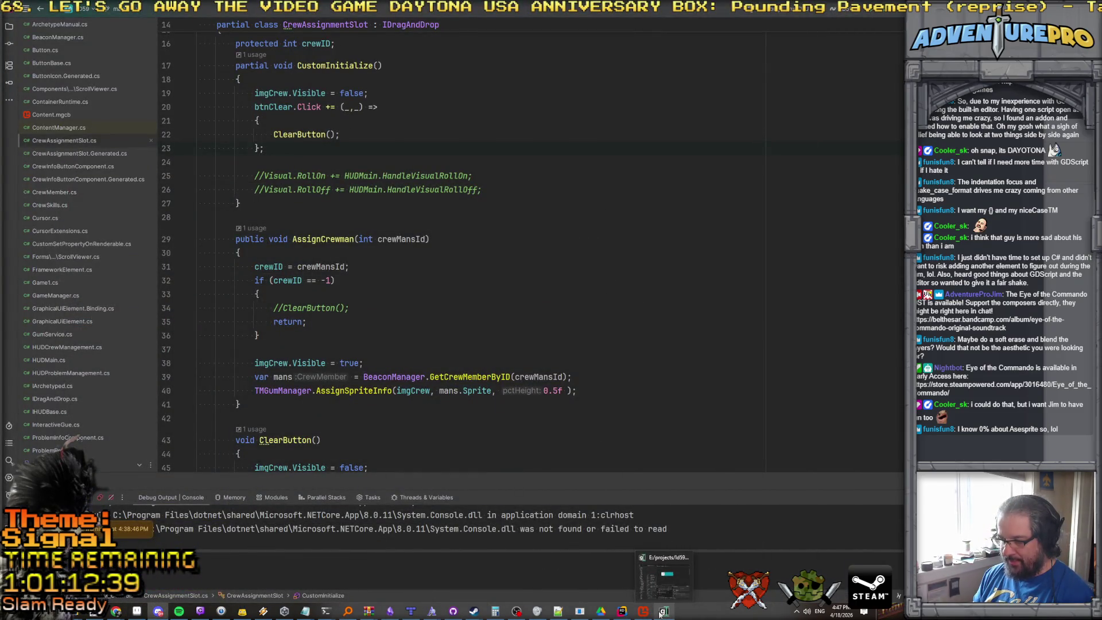
pyautogui.click(664, 580)
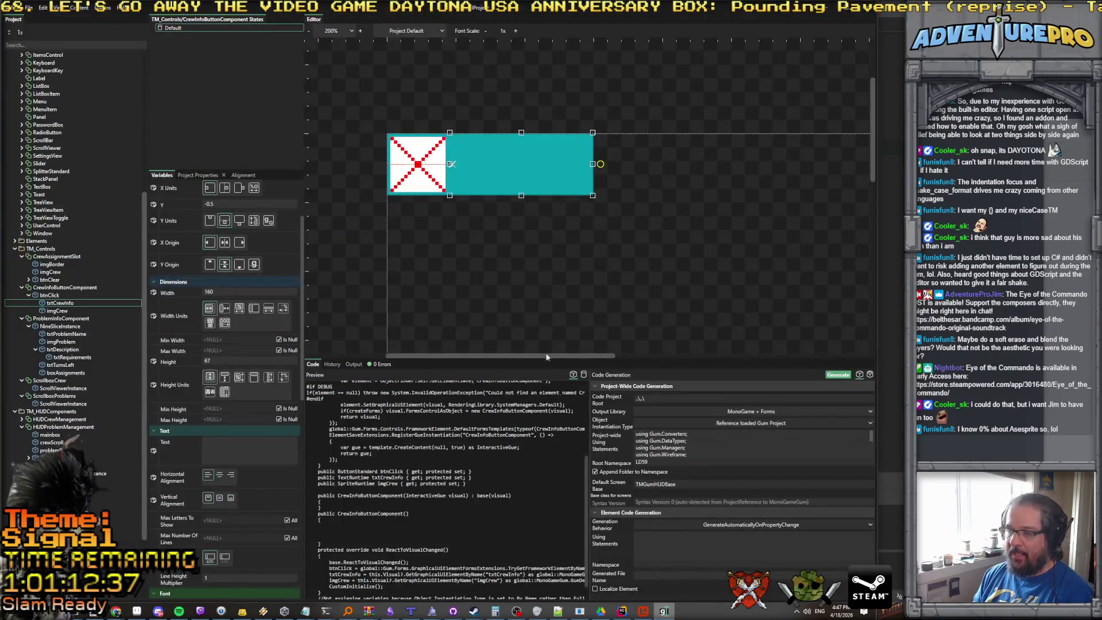
pyautogui.moveTo(622, 611)
pyautogui.click(631, 577)
pyautogui.scroll(-2, 487, 320)
pyautogui.scroll(5, 487, 320)
pyautogui.scroll(-2, 487, 320)
pyautogui.scroll(-1, 84, 268)
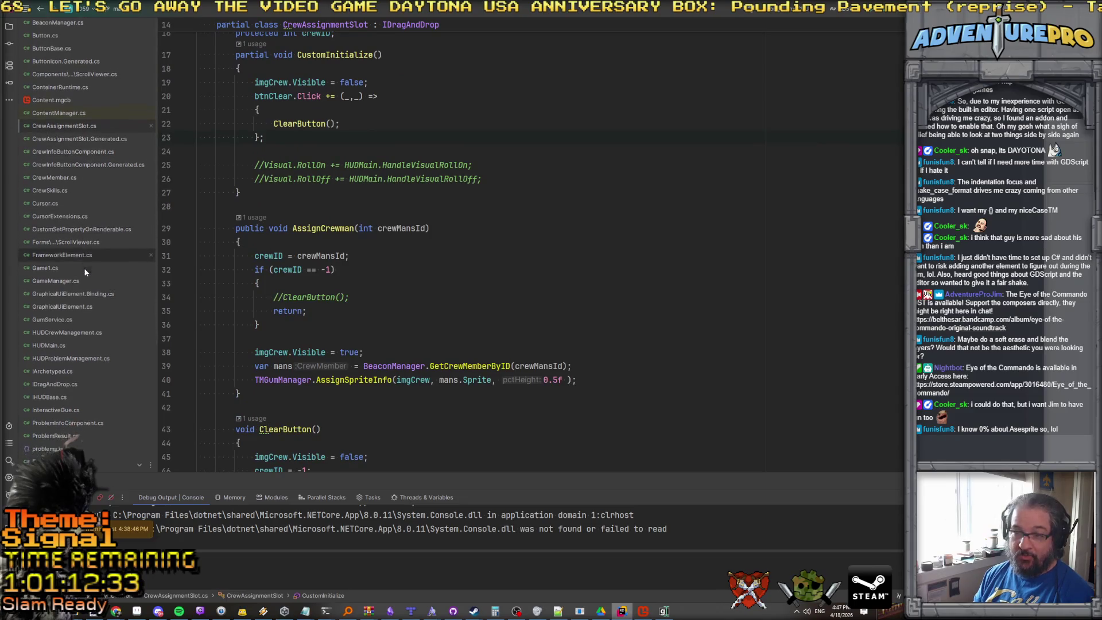
pyautogui.scroll(-1, 80, 281)
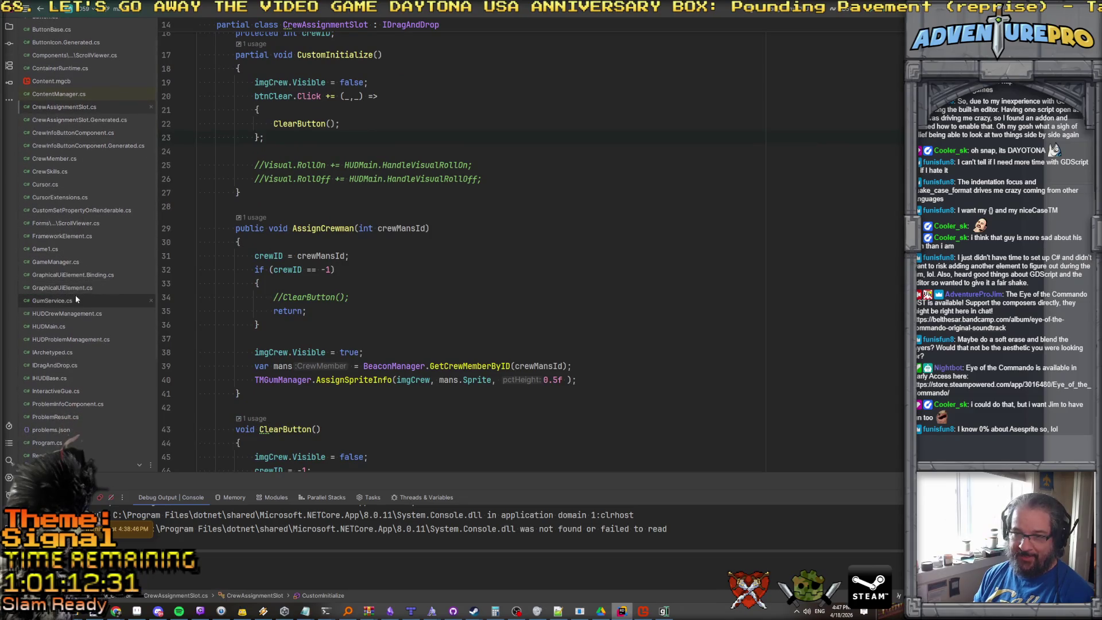
pyautogui.click(81, 263)
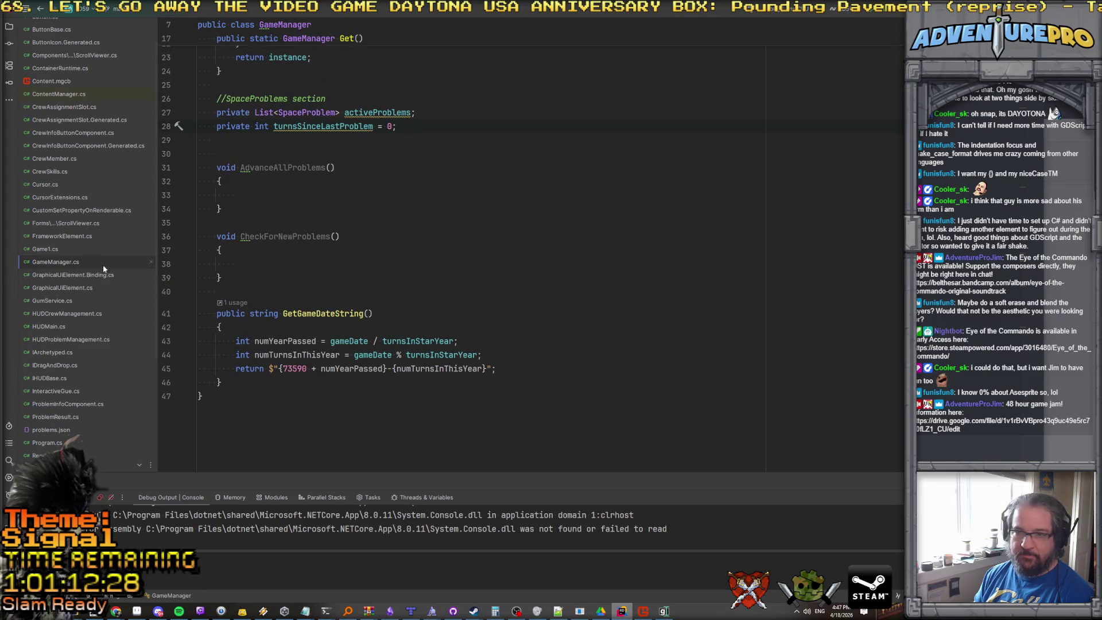
pyautogui.scroll(4, 220, 245)
pyautogui.scroll(4, 220, 245)
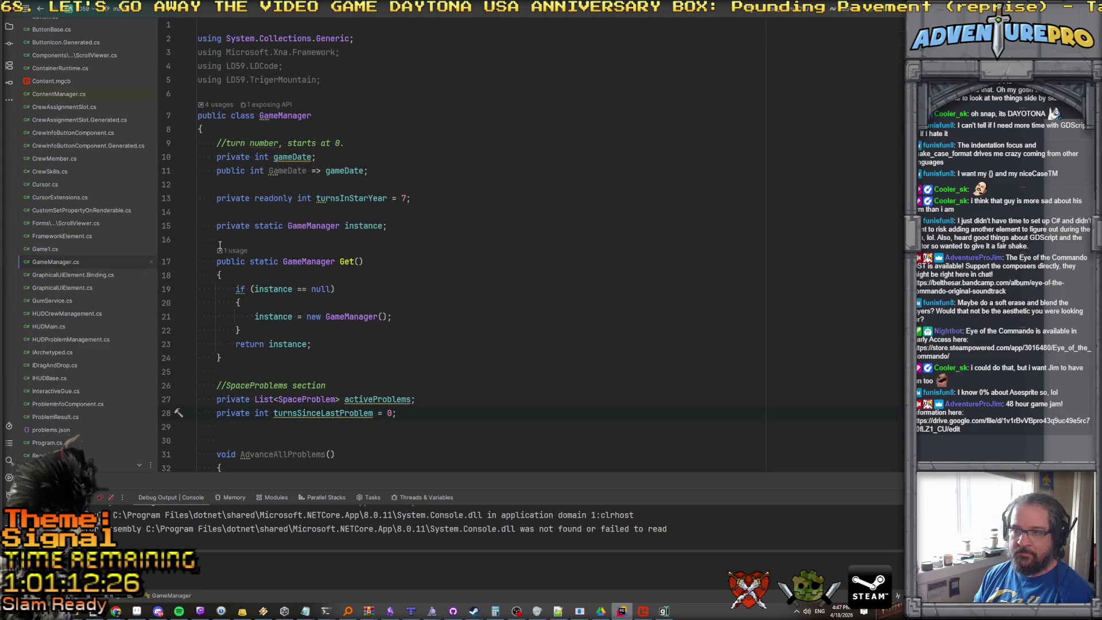
pyautogui.scroll(-3, 220, 246)
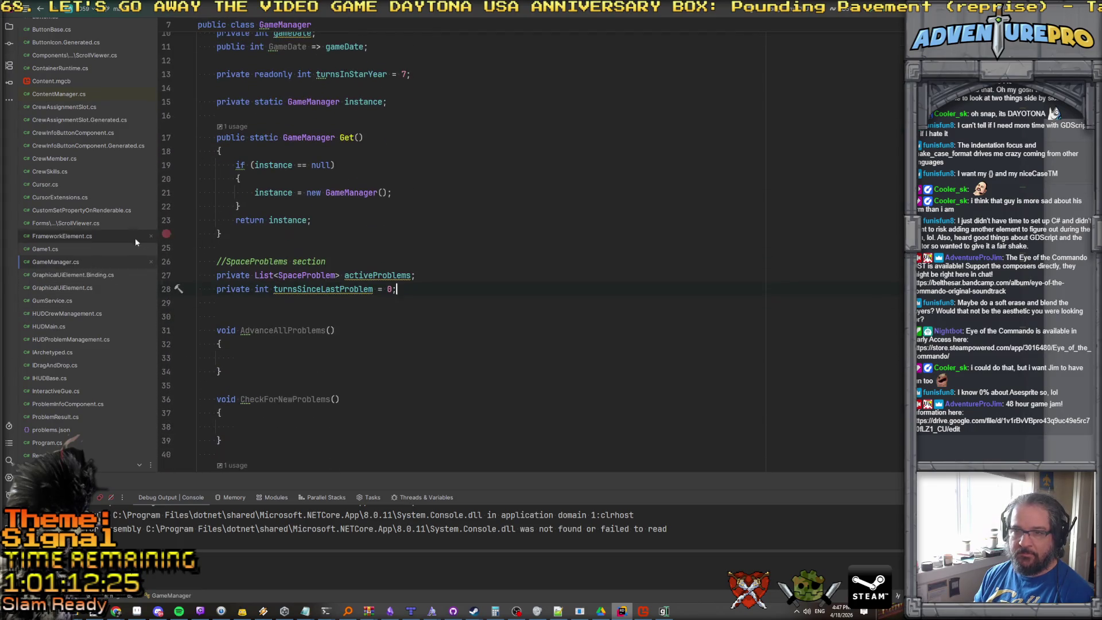
pyautogui.click(47, 250)
pyautogui.scroll(-1, 278, 303)
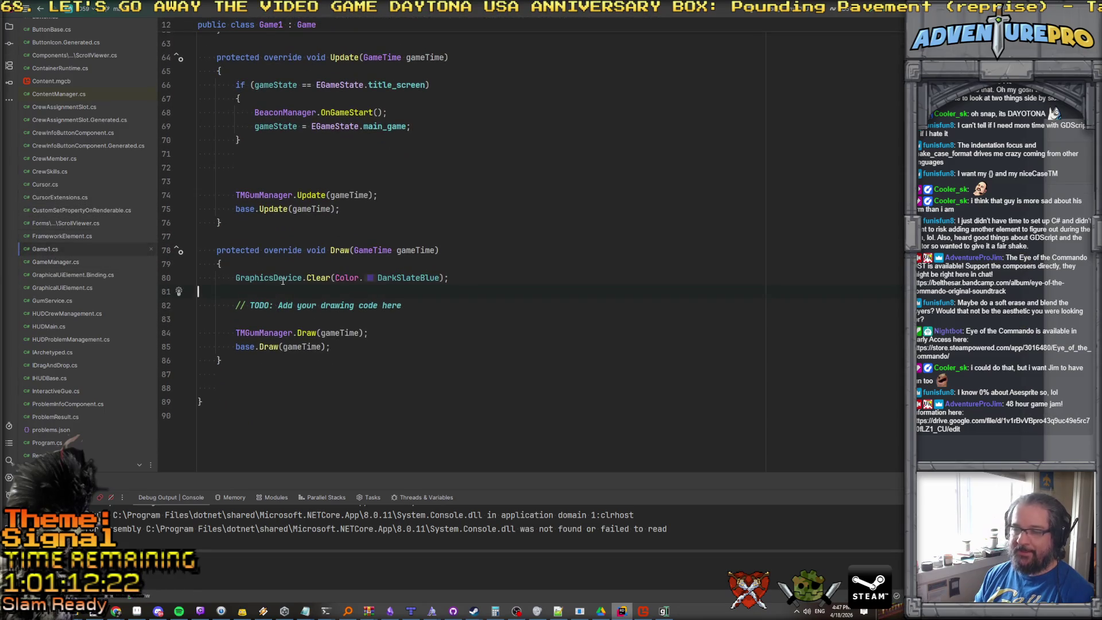
pyautogui.scroll(5, 282, 281)
pyautogui.scroll(-4, 292, 349)
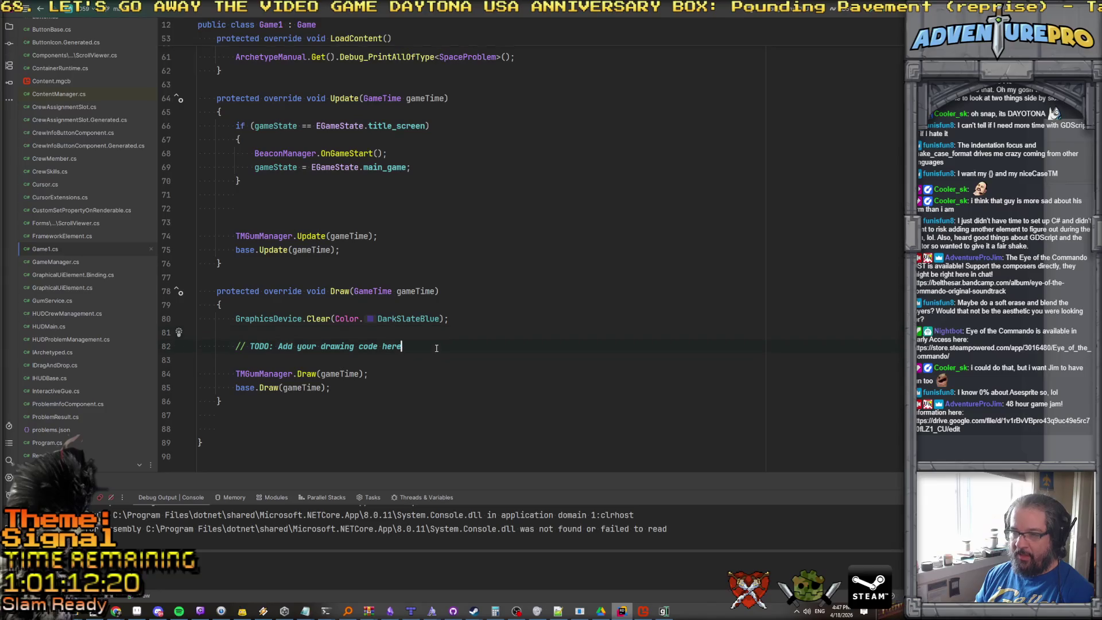
# Add RenderManager.DrawSpaceBG(); below the TODO and generate its method stub in RenderManager.
pyautogui.press('Return')
pyautogui.write('RenderManager.')
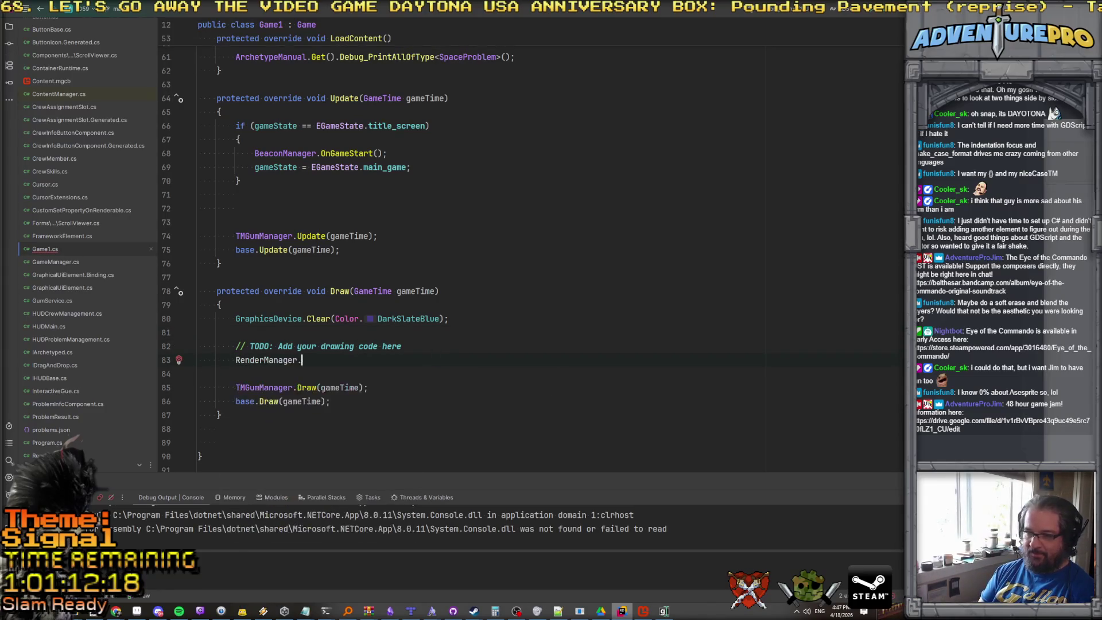
pyautogui.write('DrawSpaceB')
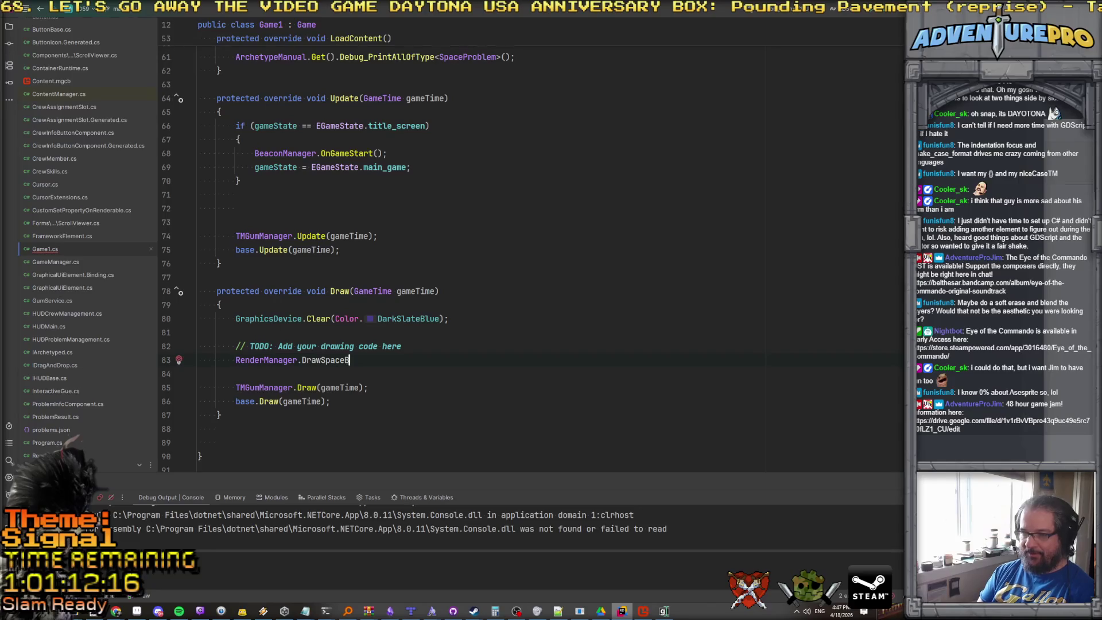
pyautogui.write('G();')
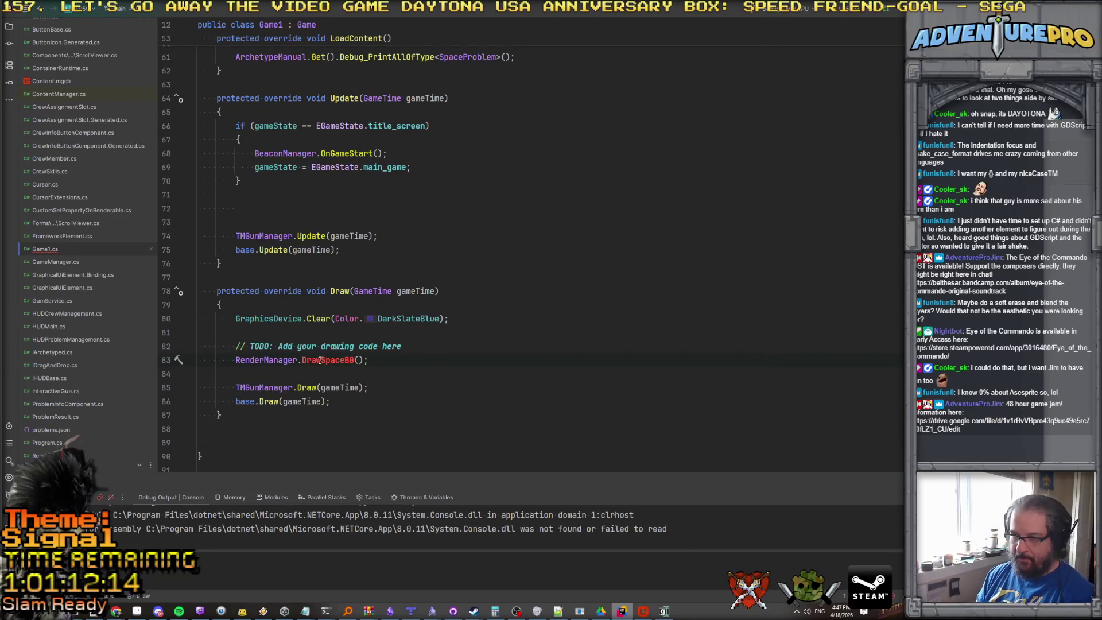
pyautogui.hotkey('alt', 'Return')
pyautogui.press('Return')
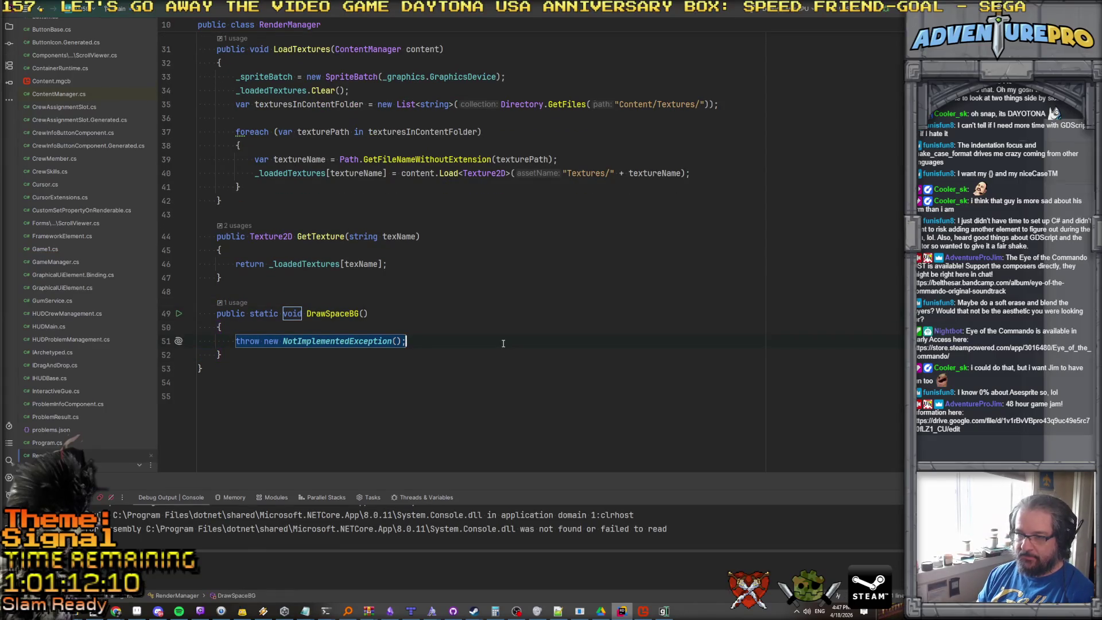
# Replace DrawSpaceBG's throw with instance.DrawSpaceBG_Internal(); and add a DrawSpaceBG_Internal method drawing spaceBG across the back buffer.
pyautogui.press('BackSpace')
pyautogui.write('in')
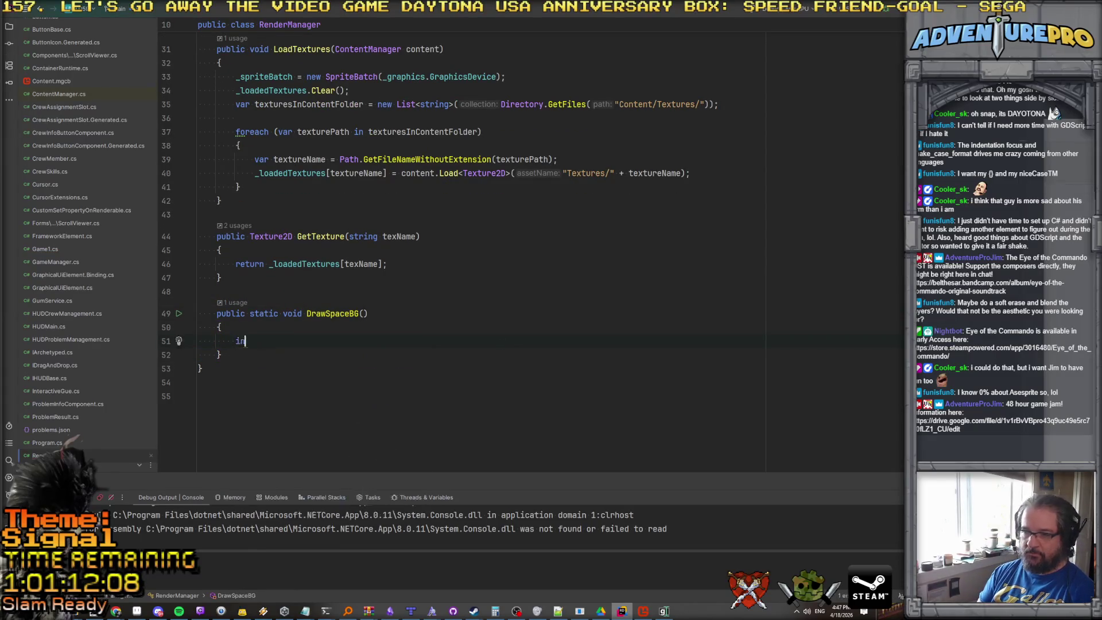
pyautogui.write('stance.Dra')
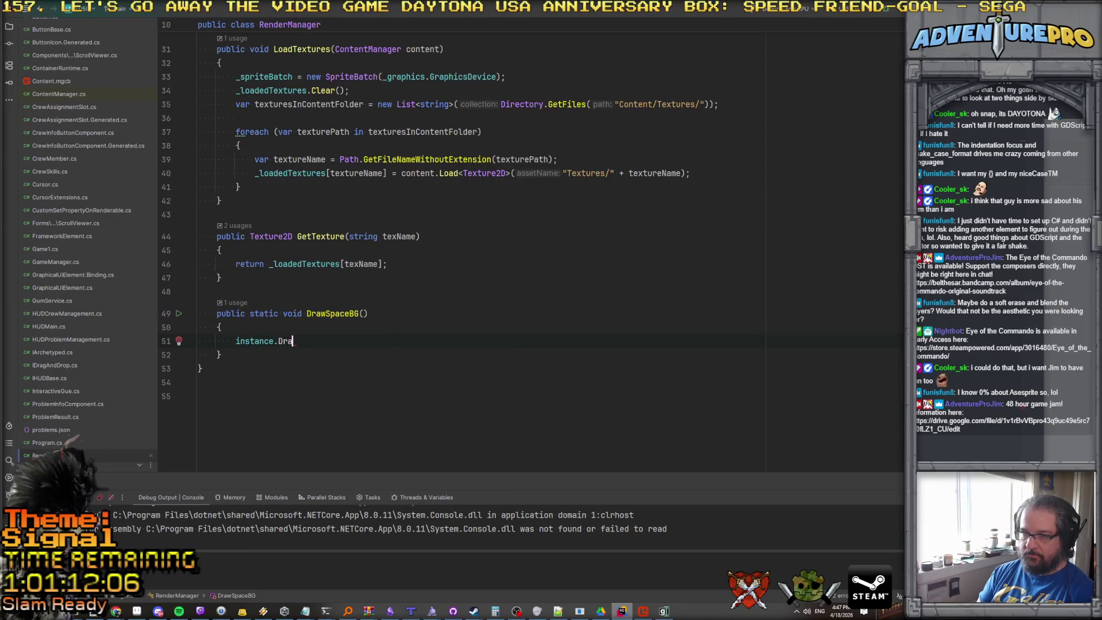
pyautogui.write('wSpaceBG_')
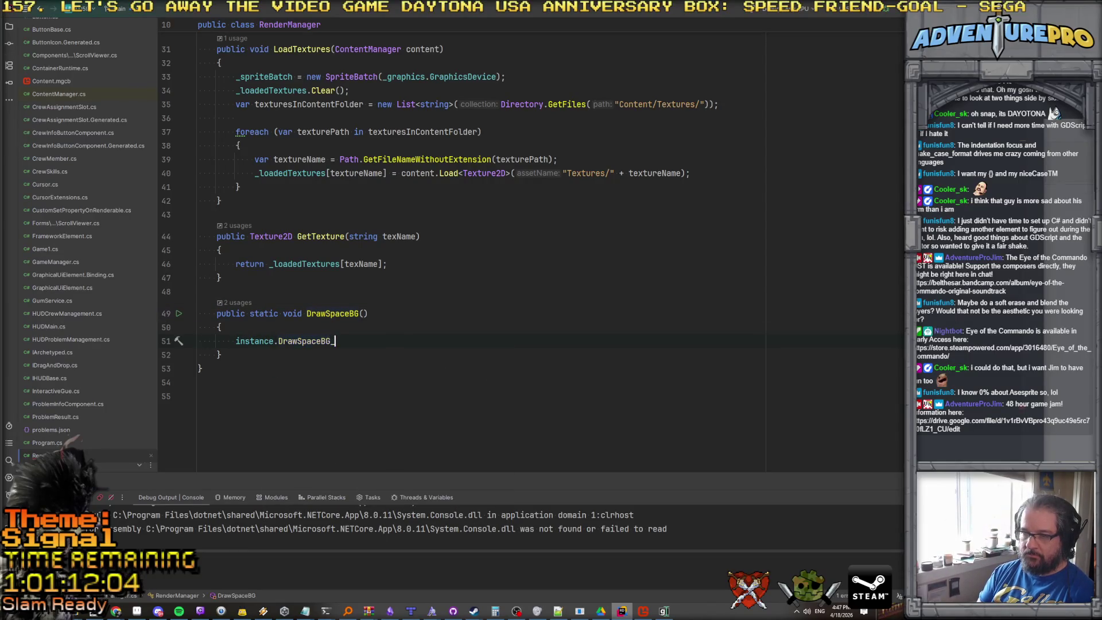
pyautogui.write('Internal();')
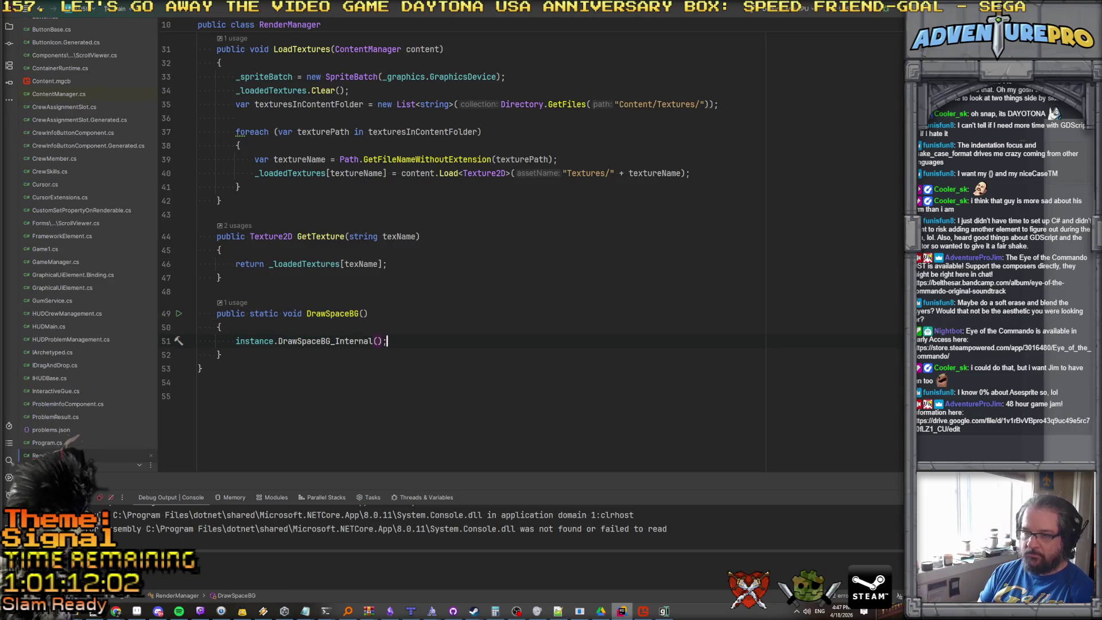
pyautogui.press('Down')
pyautogui.press('End')
pyautogui.press('Return')
pyautogui.write('void DrawS')
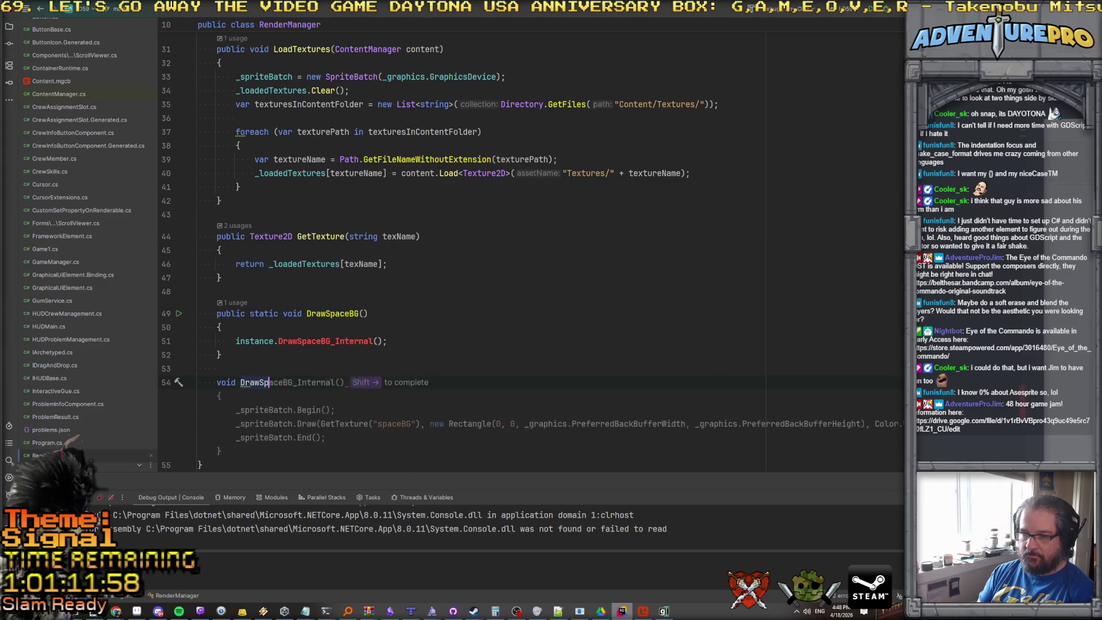
pyautogui.press('Tab')
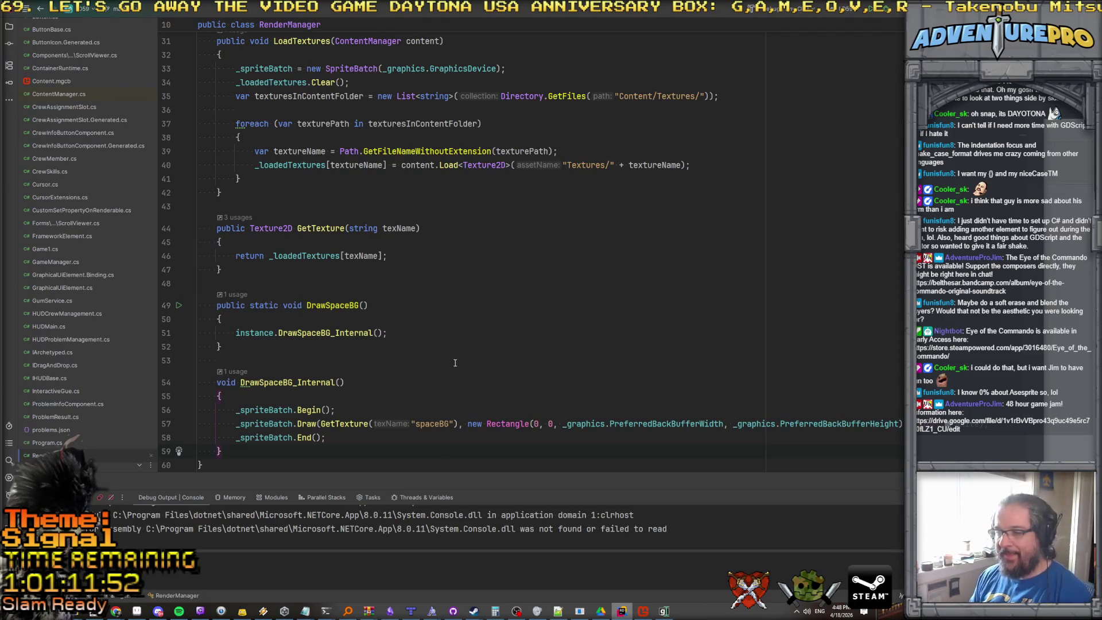
pyautogui.scroll(-1, 776, 383)
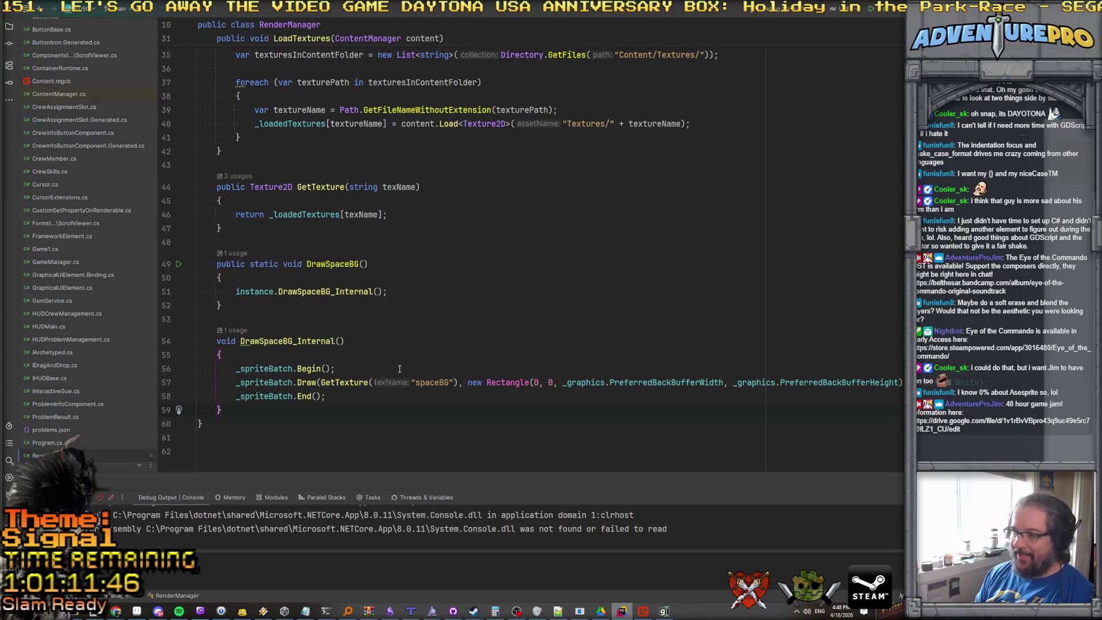
pyautogui.scroll(1, 422, 380)
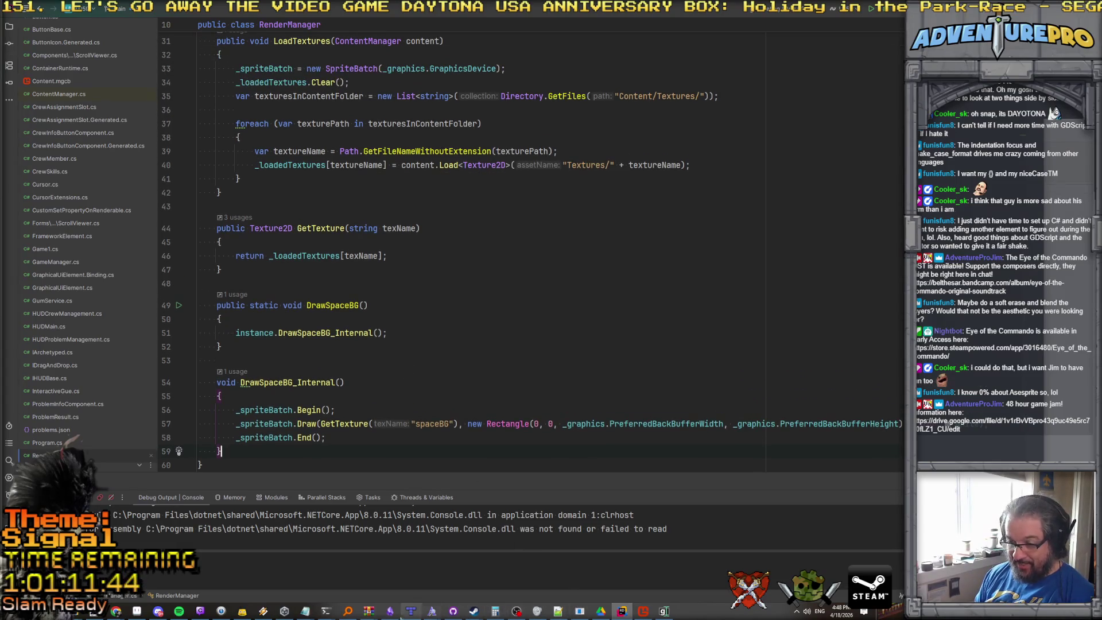
# Add bg_just_space.png from the textures folder to the MGCB content project, then return to RenderManager in Rider.
pyautogui.click(643, 612)
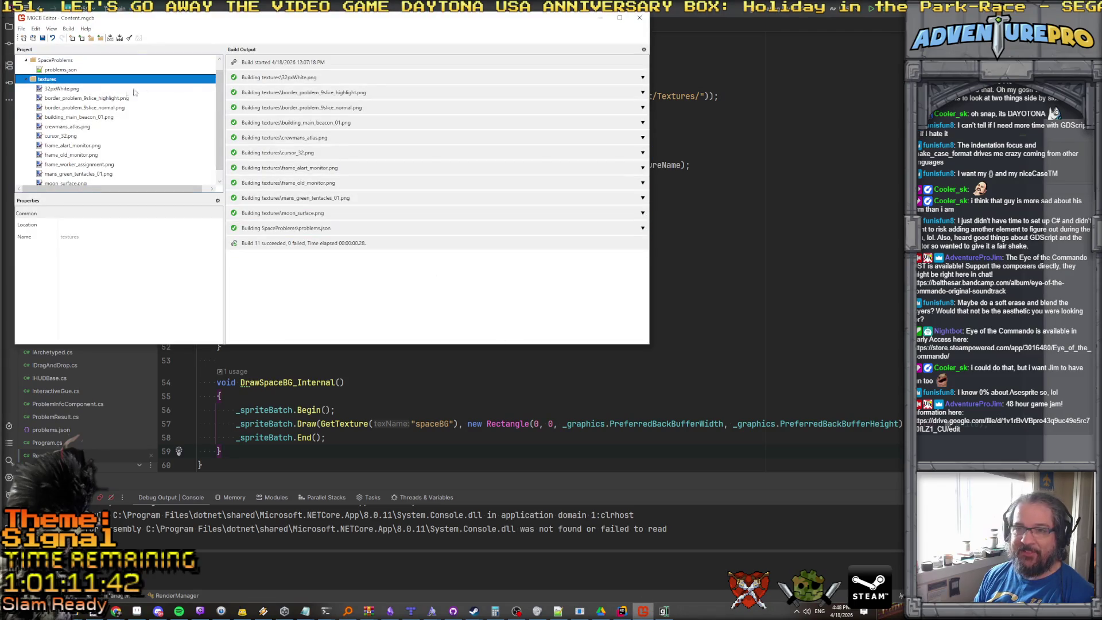
pyautogui.click(82, 39)
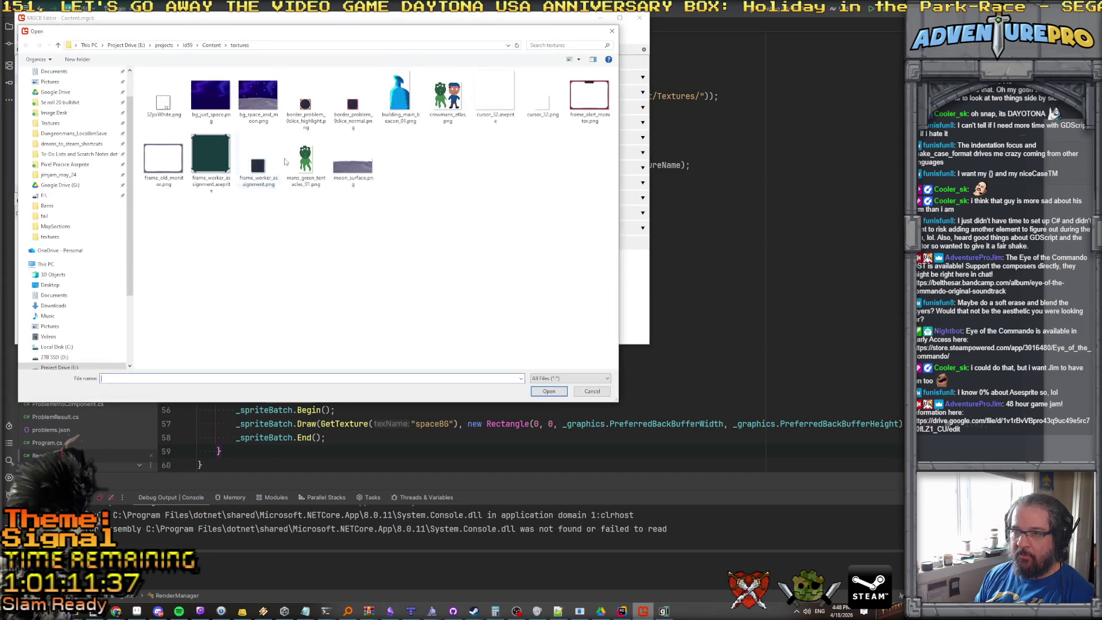
pyautogui.click(211, 106)
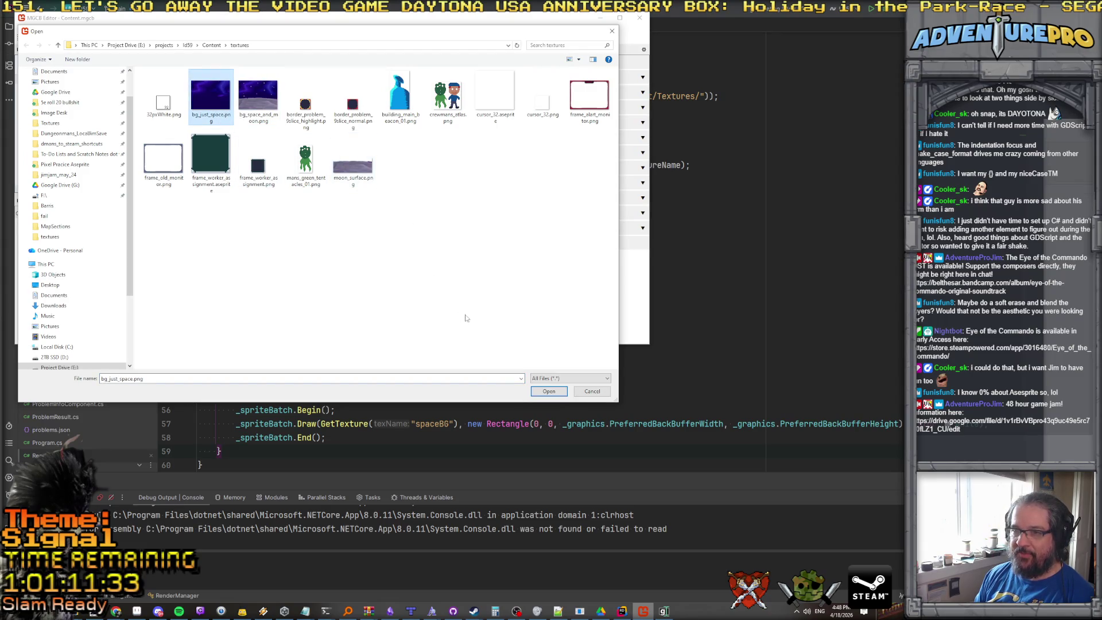
pyautogui.click(548, 392)
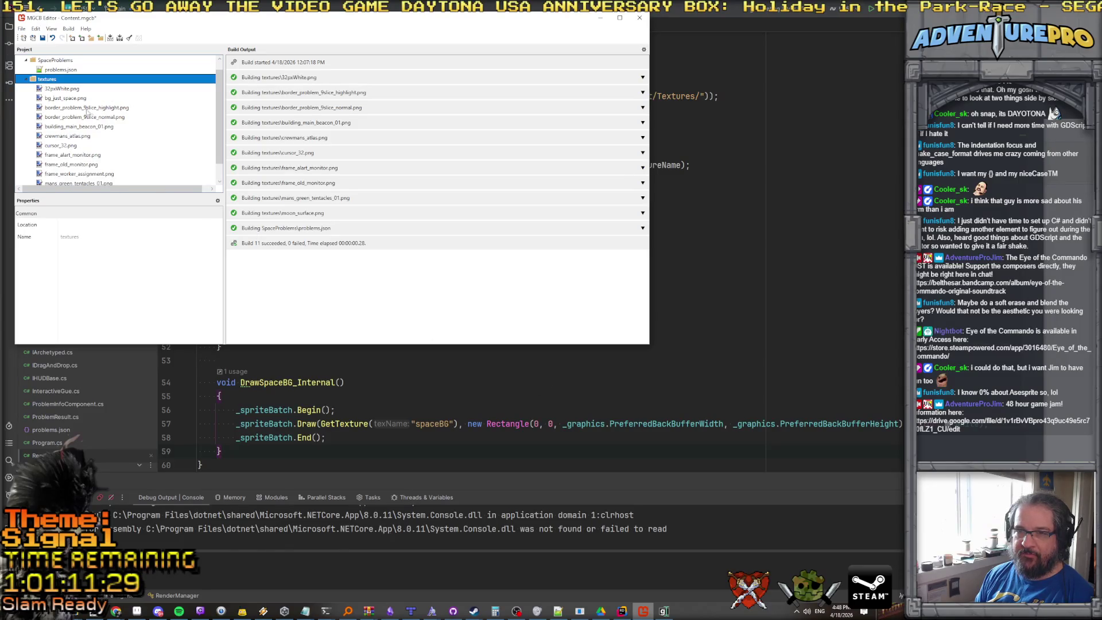
pyautogui.click(76, 98)
pyautogui.click(429, 424)
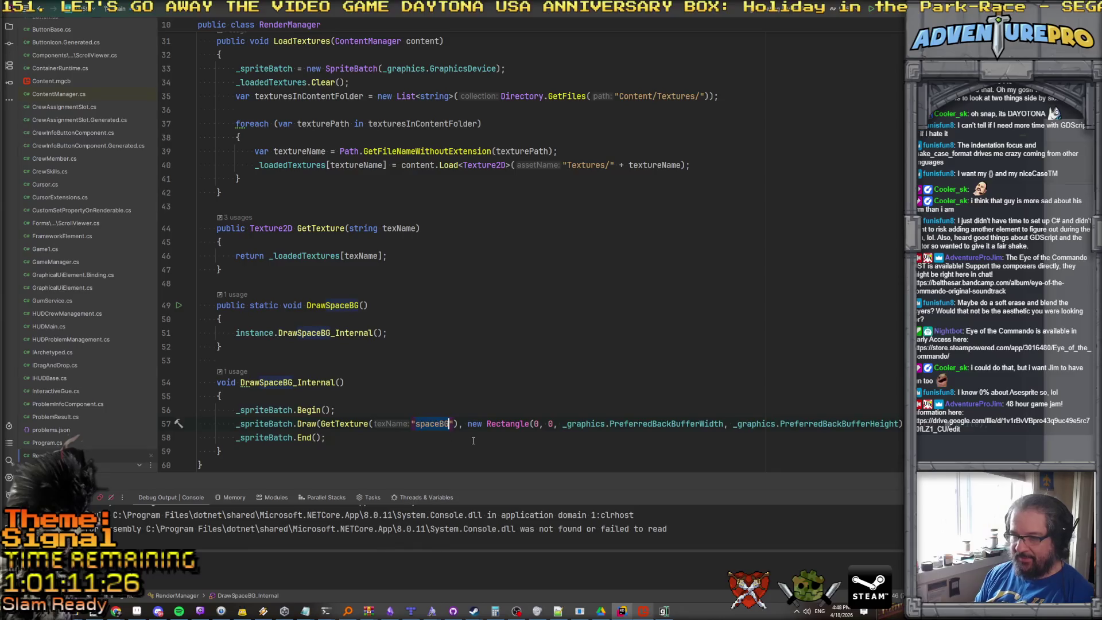
# Change the GetTexture name in DrawSpaceBG_Internal from "spaceBG" to "bg_just_space".
pyautogui.write('bg_just_sp')
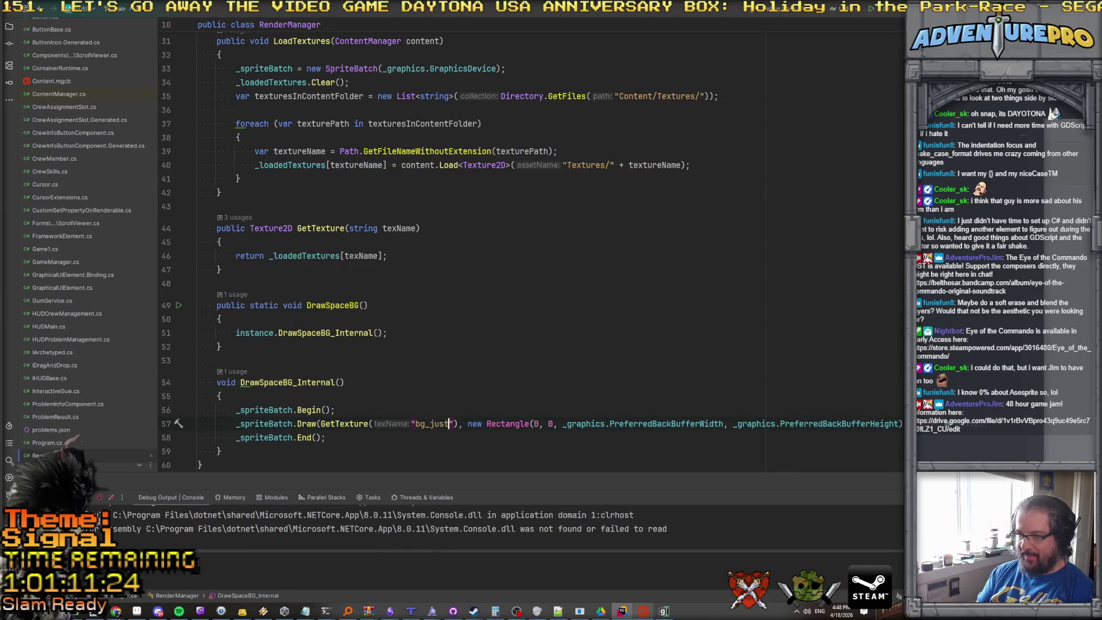
pyautogui.write('ace')
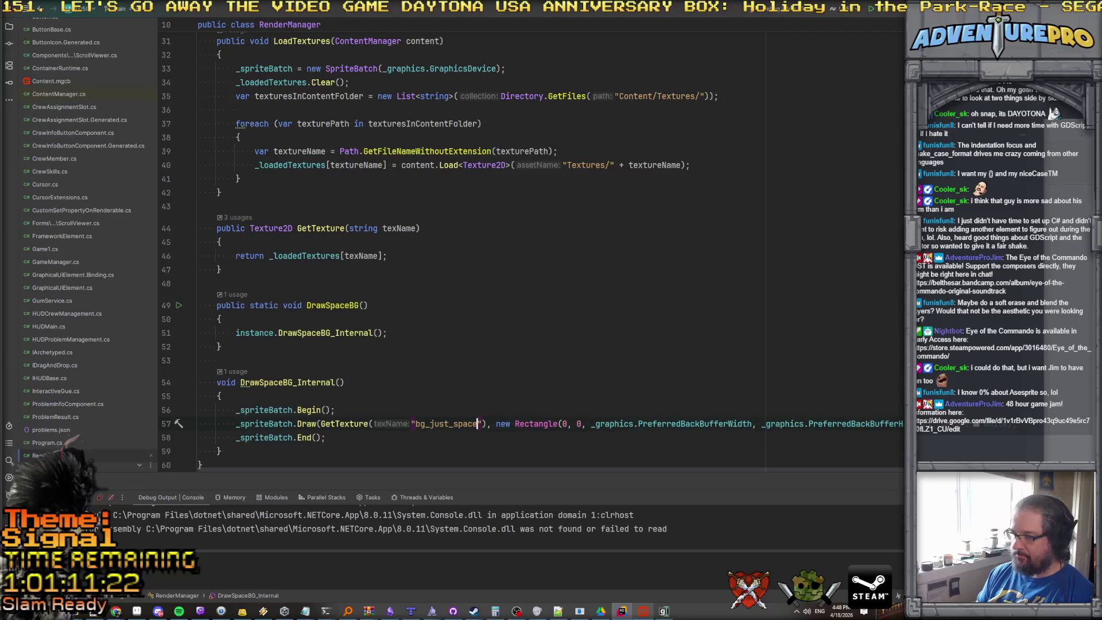
pyautogui.scroll(-1, 520, 332)
pyautogui.click(520, 332)
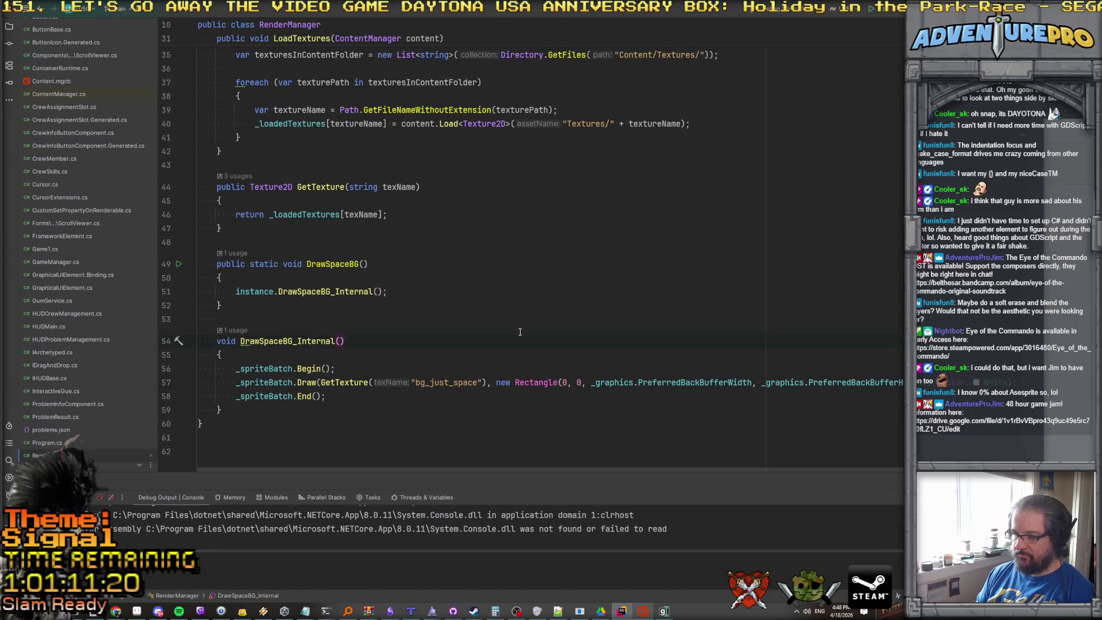
pyautogui.scroll(-1, 520, 332)
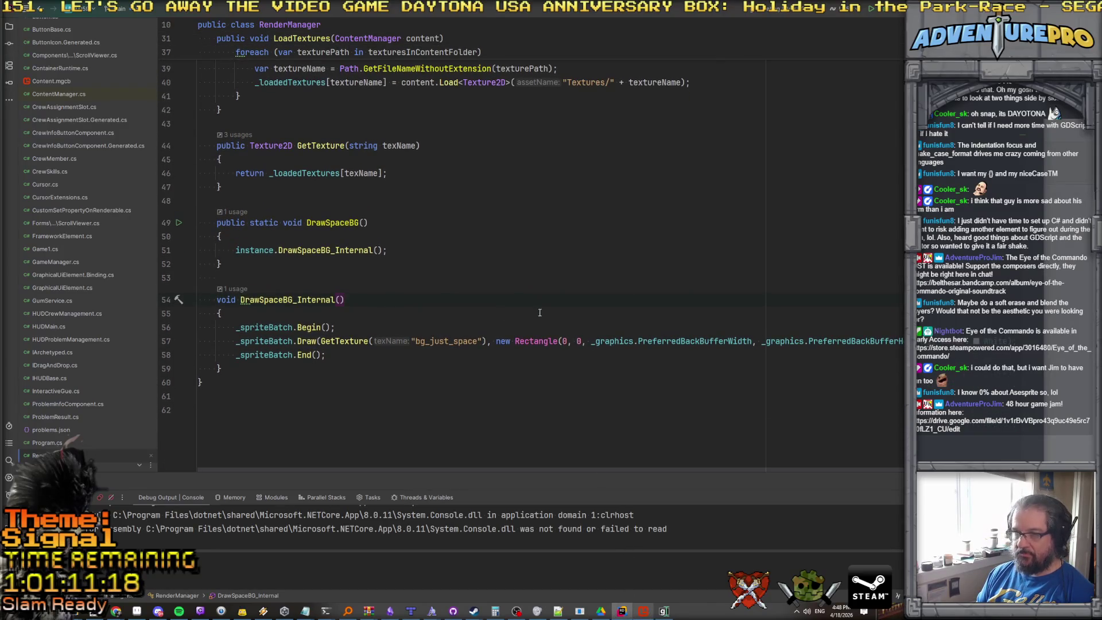
pyautogui.click(646, 614)
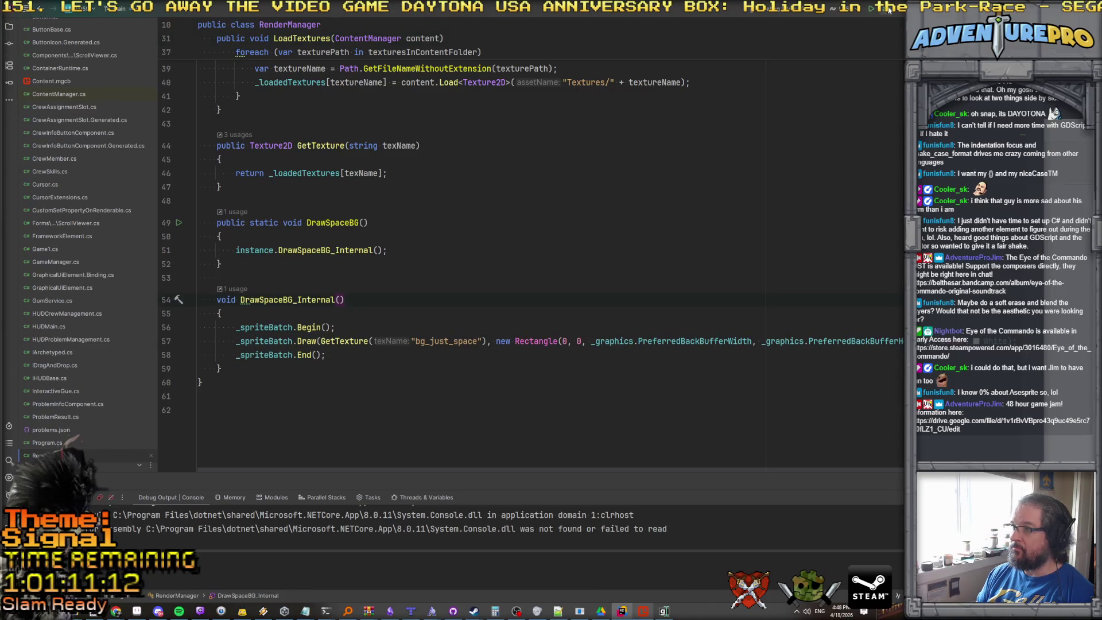
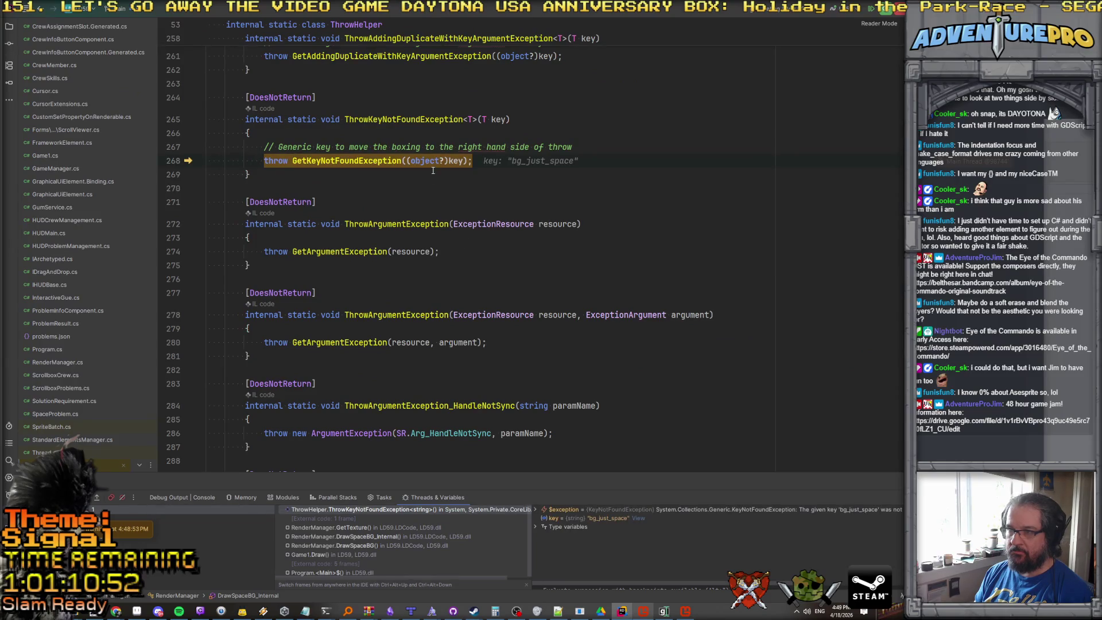
# Resume past the missing bg_just_space texture exception and glance at the sky sprite in Aseprite.
pyautogui.press('F5')
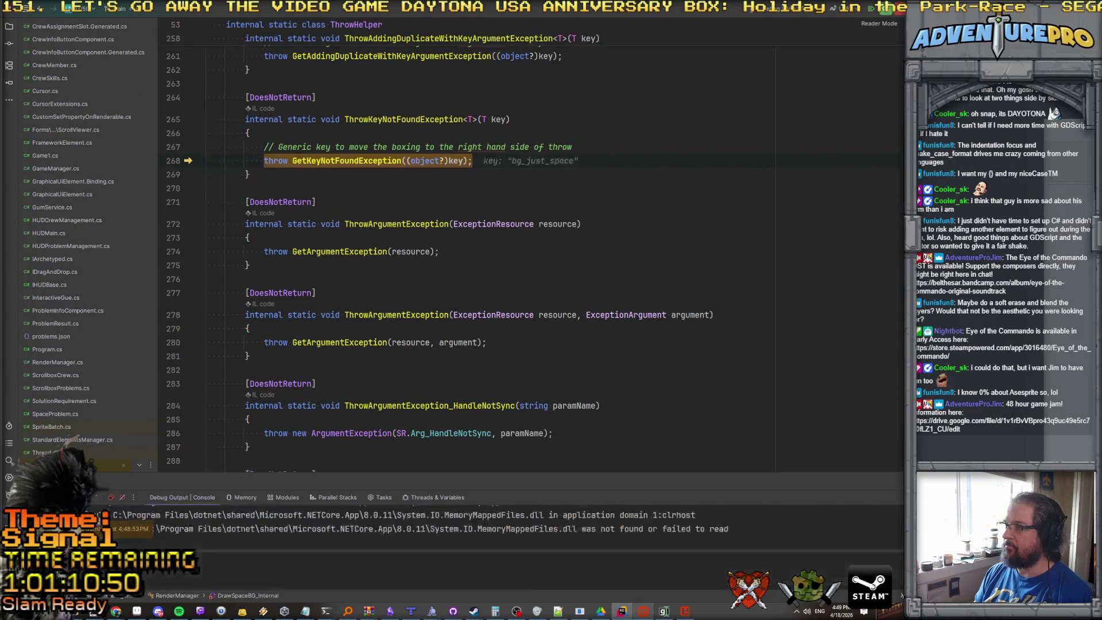
pyautogui.click(137, 611)
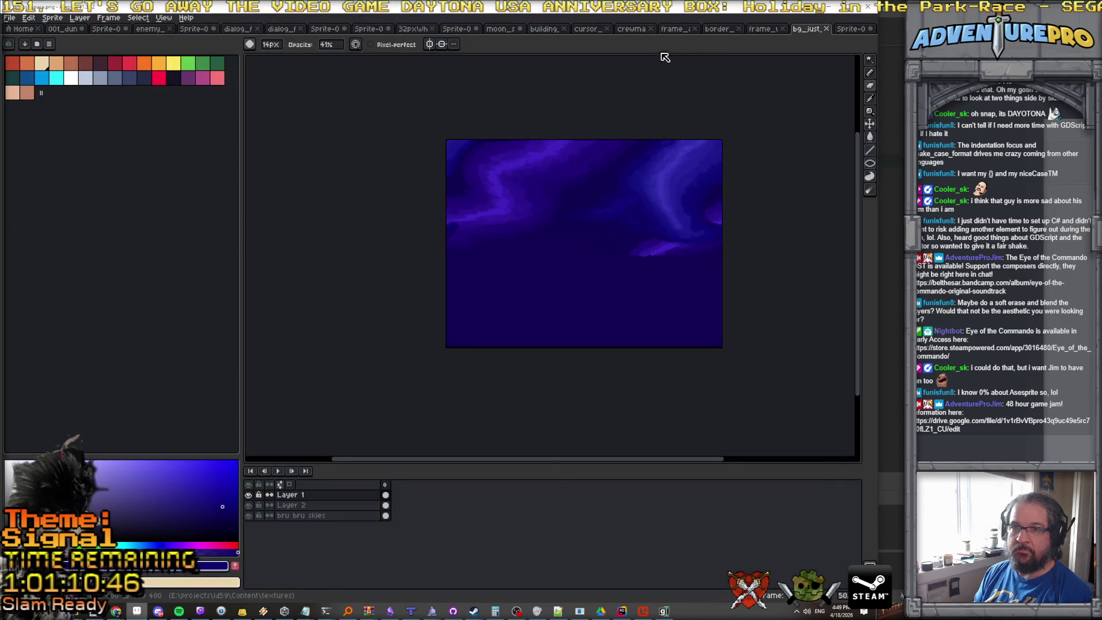
pyautogui.hotkey('alt', 'Tab')
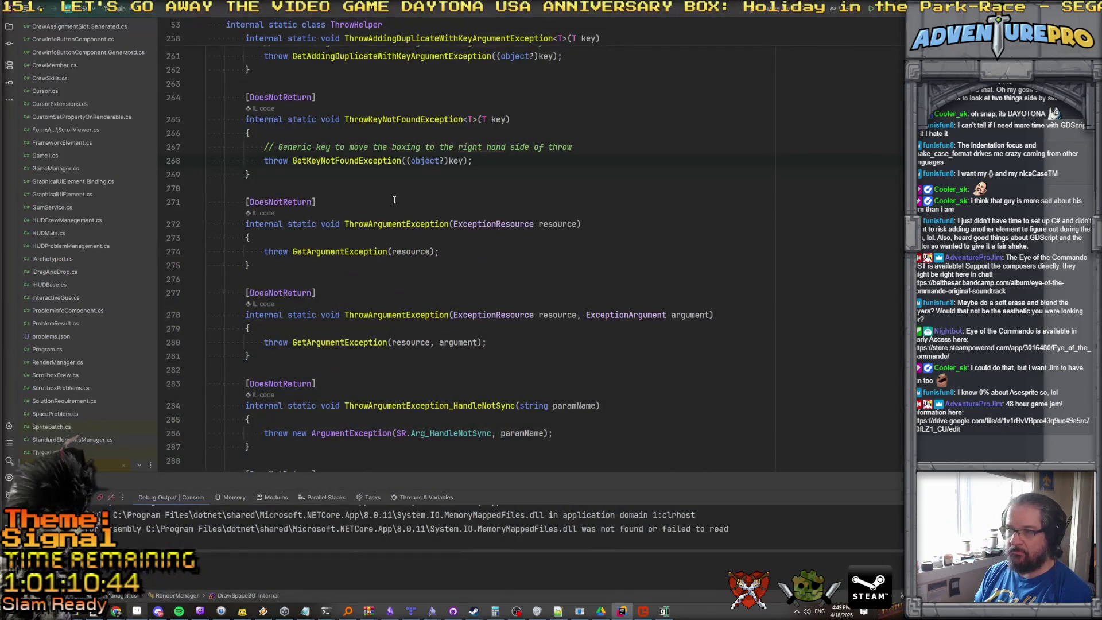
pyautogui.scroll(-15, 436, 278)
pyautogui.scroll(-15, 421, 292)
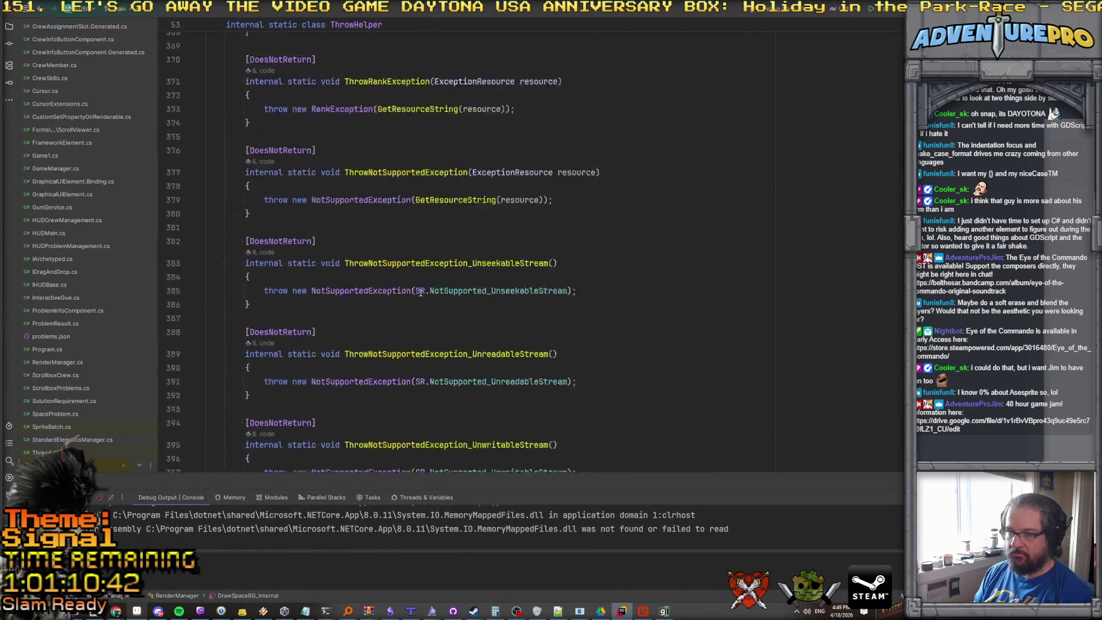
pyautogui.hotkey('ctrl', 'F4')
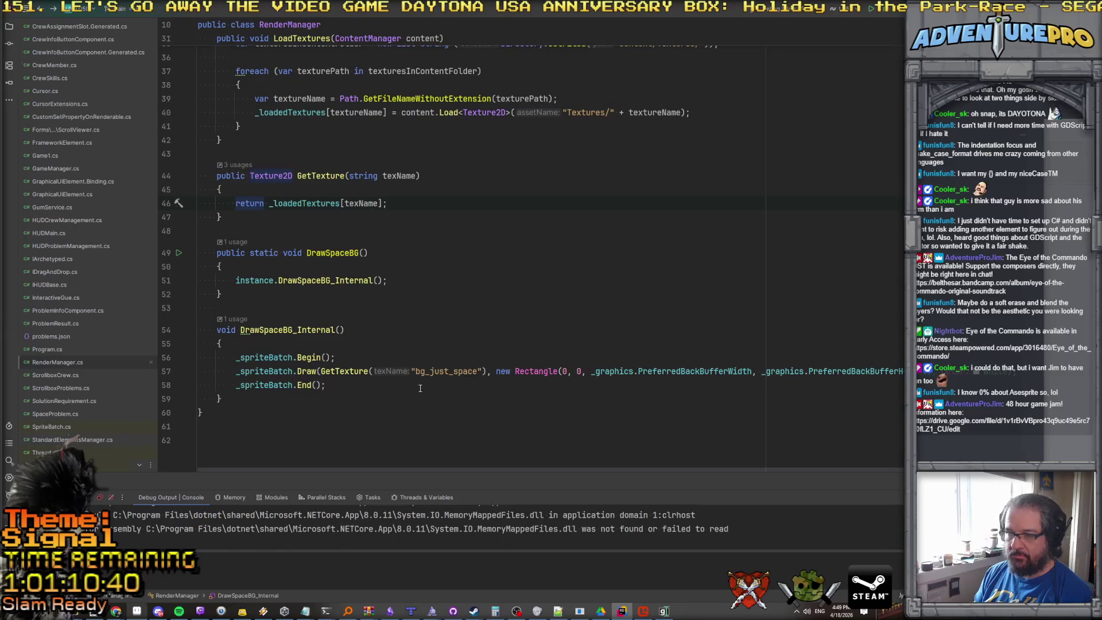
# Review the GetTexture declaration behind the bg_just_space lookup, then bring up MGCB Editor.
pyautogui.click(415, 371)
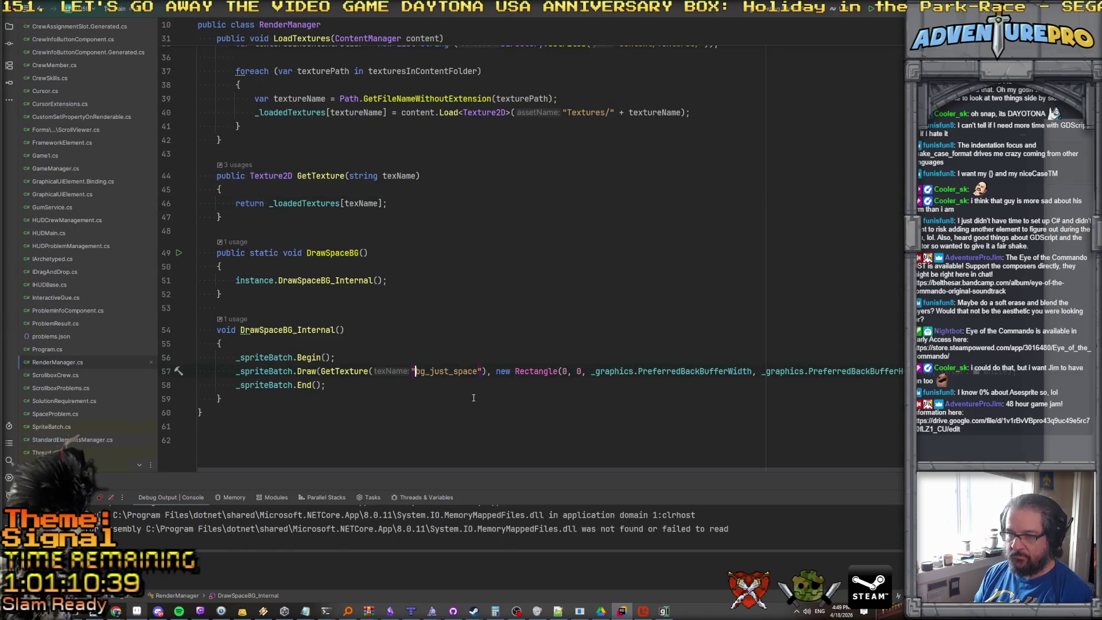
pyautogui.keyDown('ctrl'); pyautogui.click(356, 372); pyautogui.keyUp('ctrl')
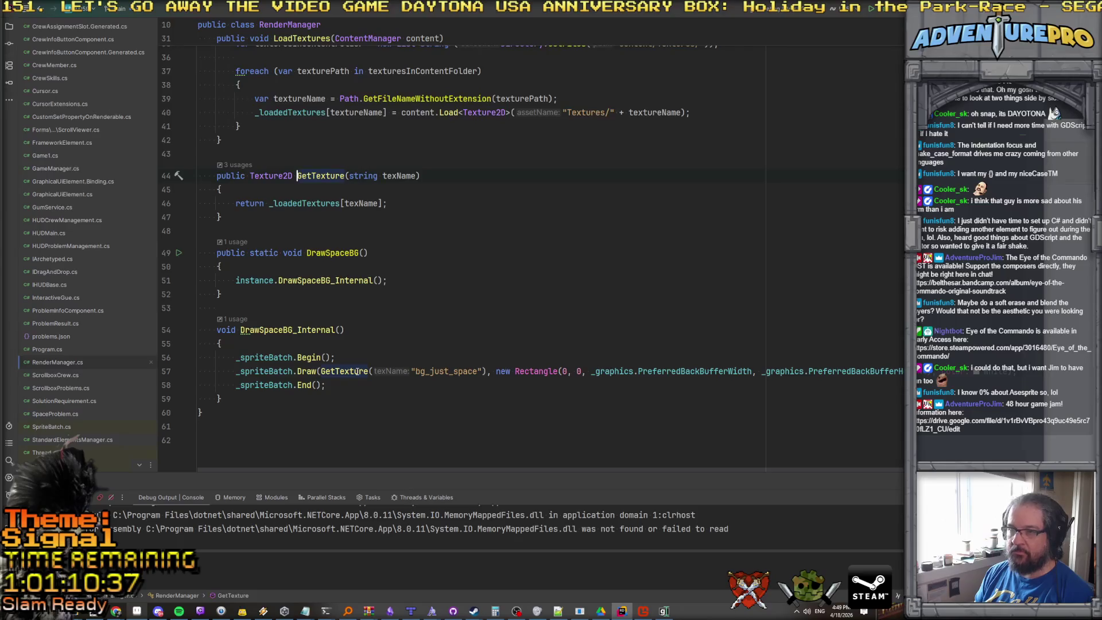
pyautogui.scroll(3, 393, 269)
pyautogui.scroll(-1, 393, 269)
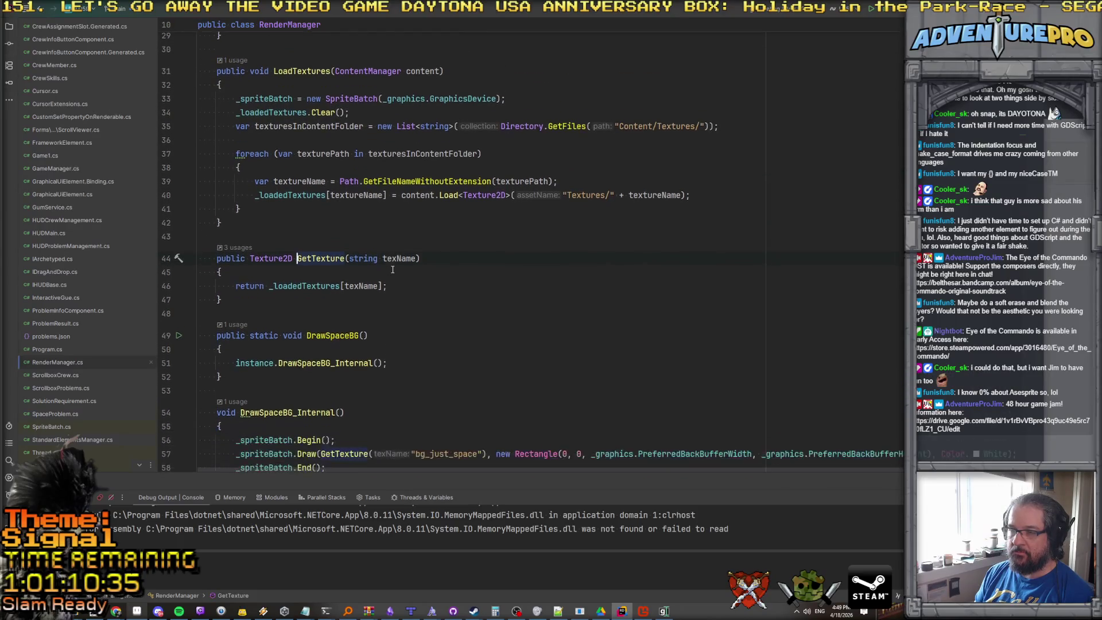
pyautogui.scroll(-1, 453, 336)
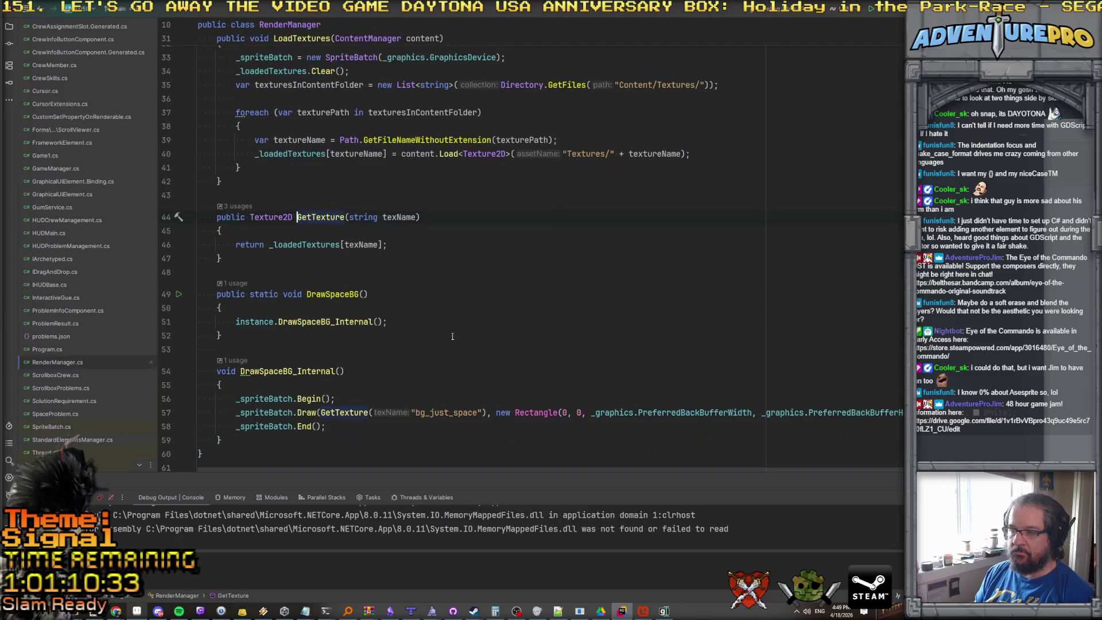
pyautogui.click(453, 412)
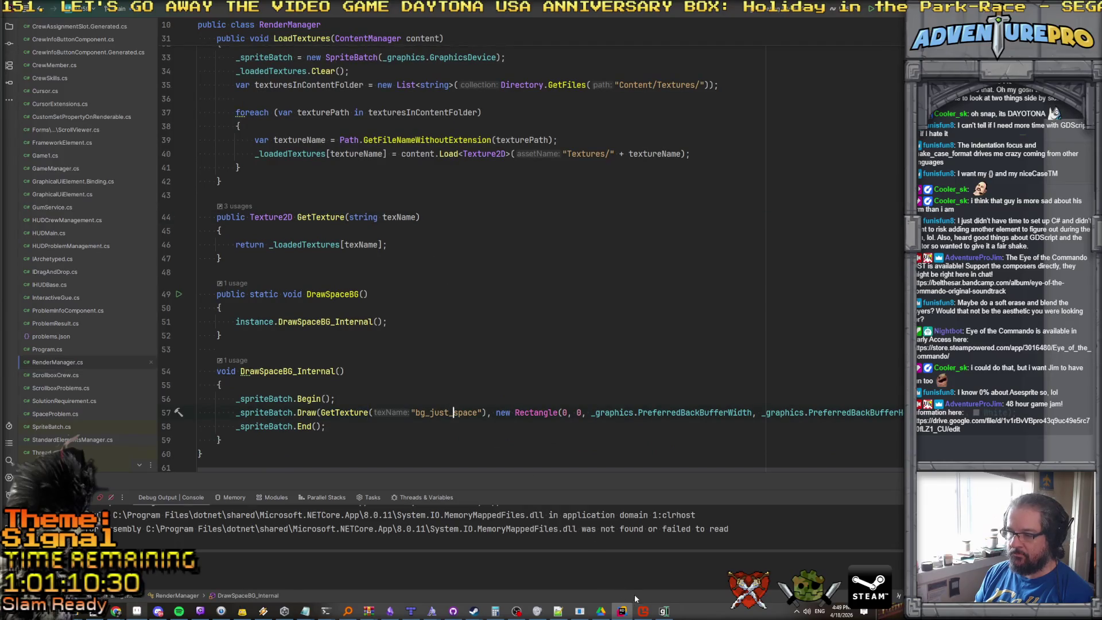
pyautogui.click(643, 610)
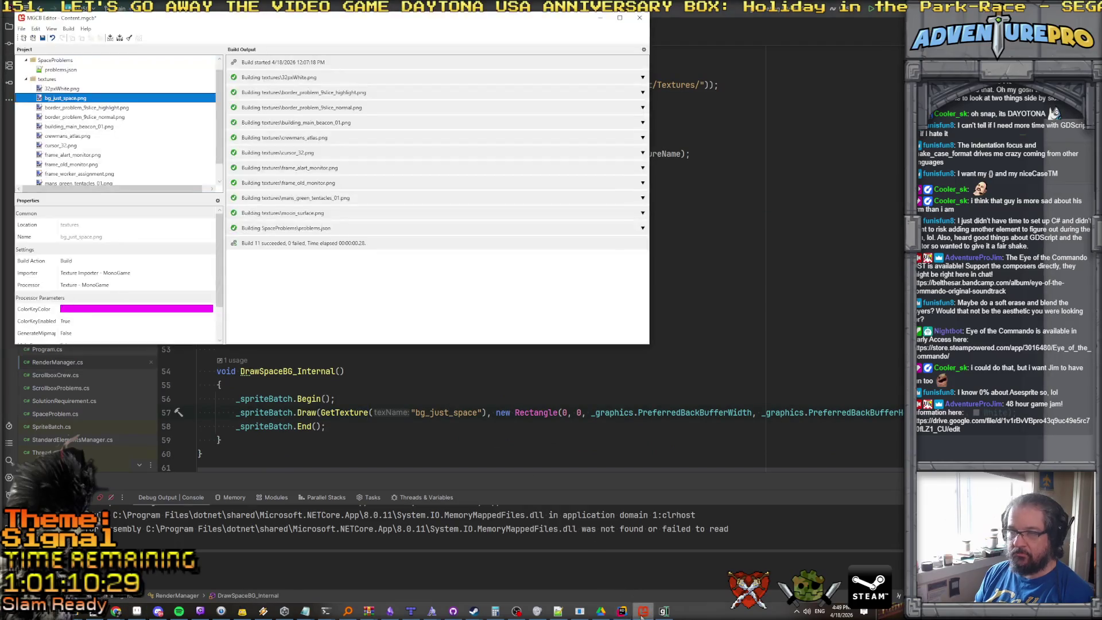
# Confirm bg_just_space.png is under textures with 11 succeeded, 0 failed, then return to Rider.
pyautogui.click(95, 109)
pyautogui.click(91, 100)
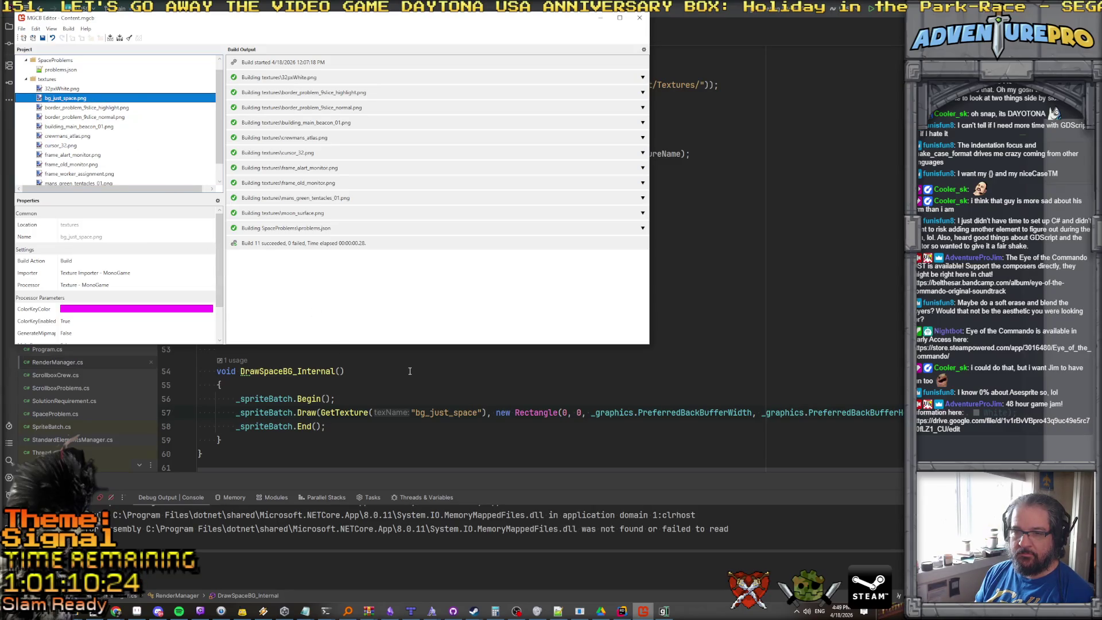
pyautogui.scroll(-2, 410, 371)
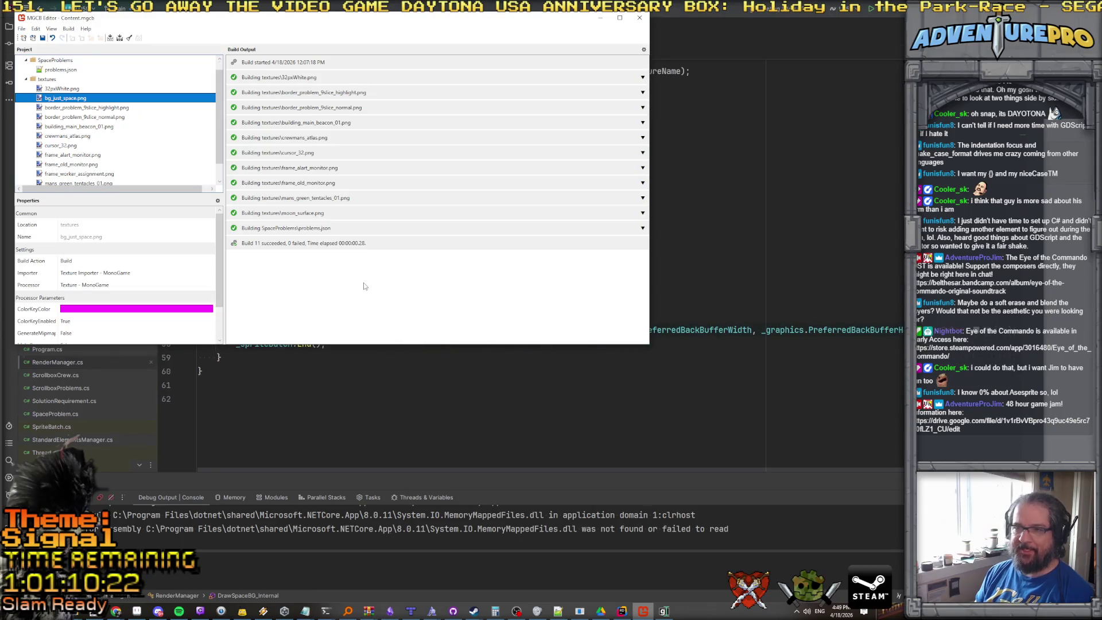
pyautogui.click(738, 159)
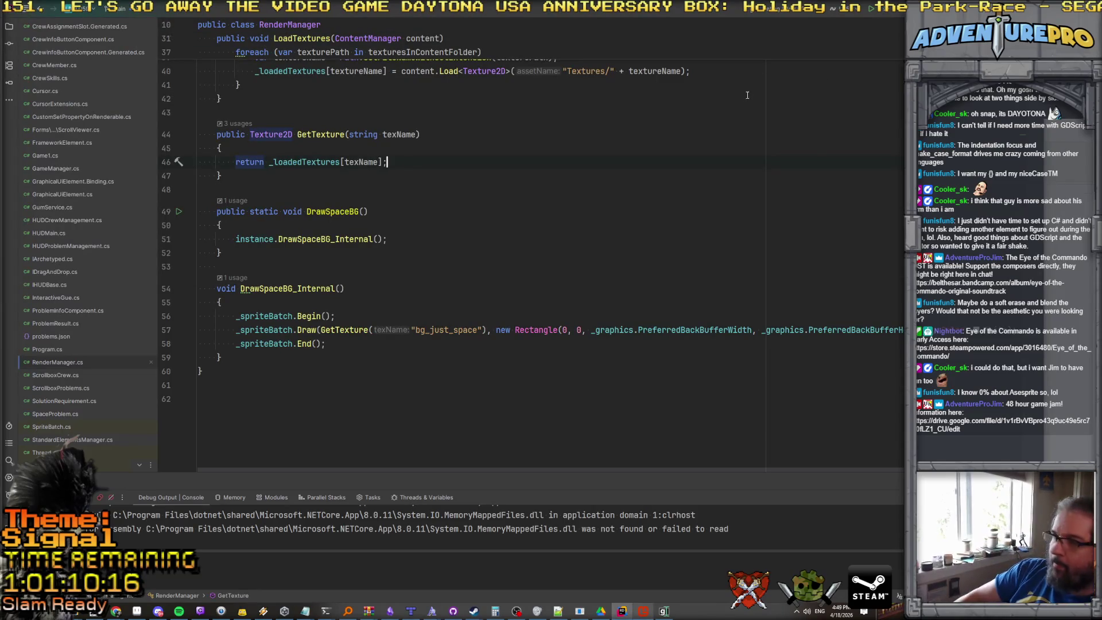
pyautogui.hotkey('shift', 'F9')
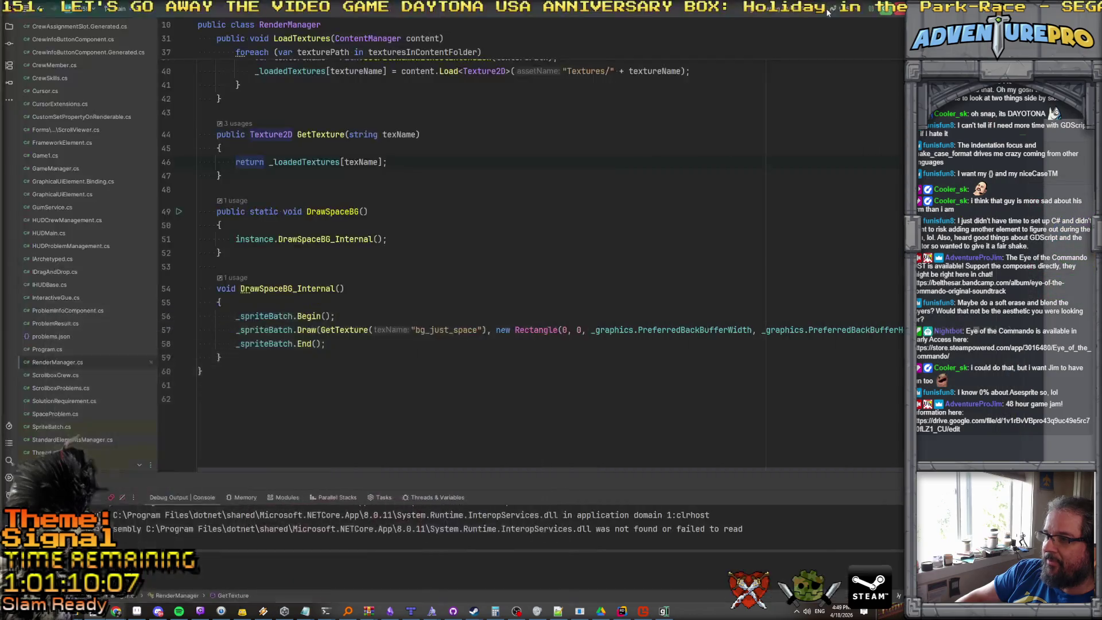
pyautogui.click(829, 7)
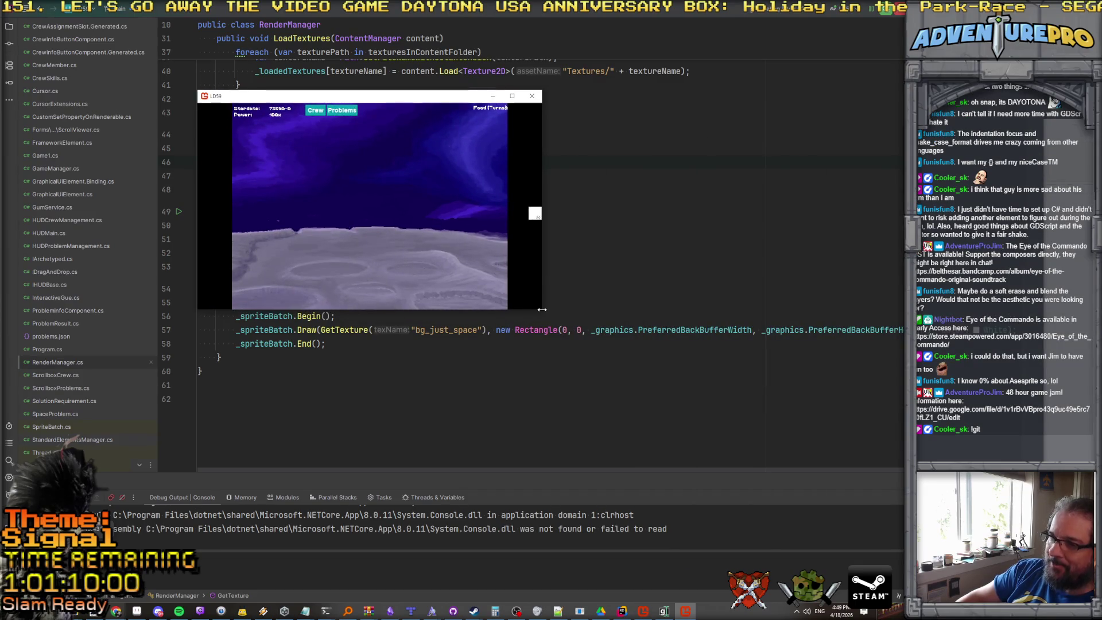
pyautogui.moveTo(544, 312); pyautogui.dragTo(876, 548)
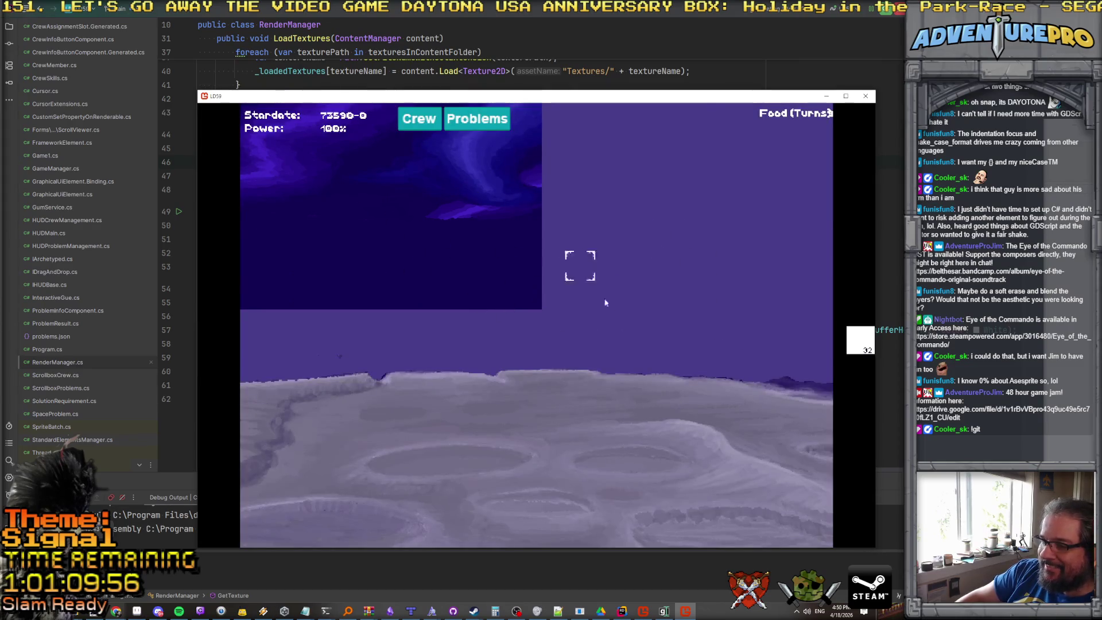
pyautogui.press('Escape')
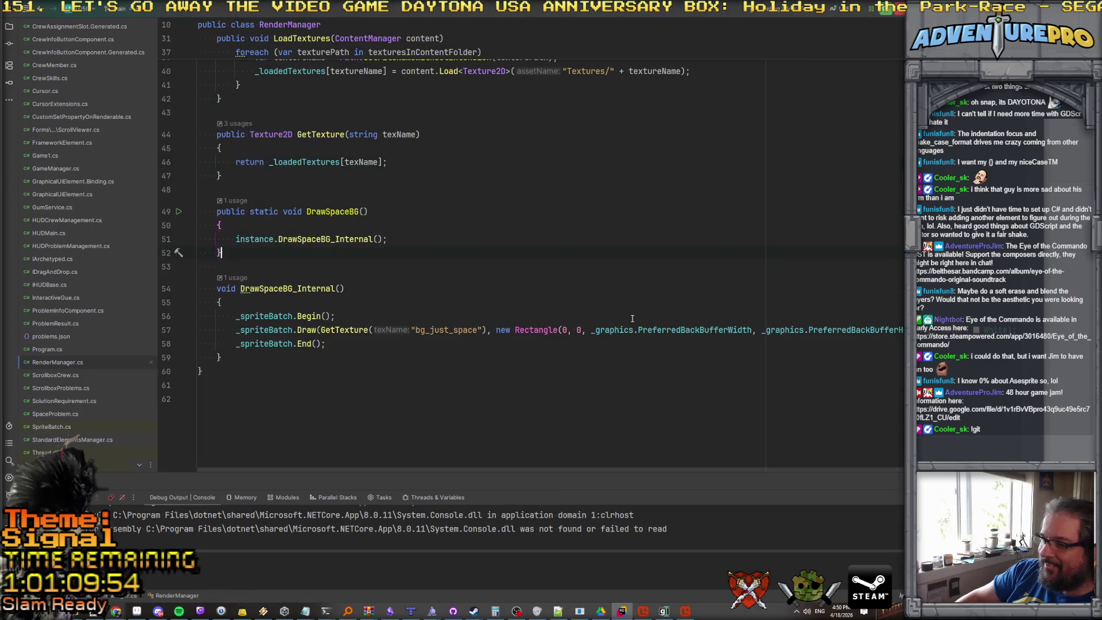
pyautogui.click(629, 329)
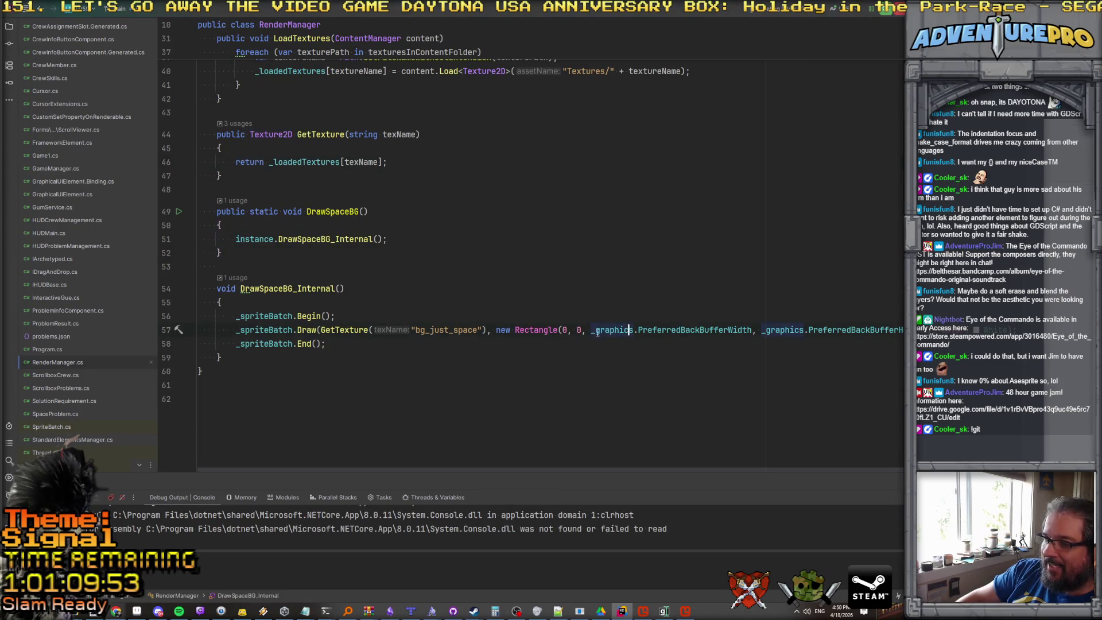
# Put the background Draw call's Rectangle and Color.White arguments on their own lines.
pyautogui.click(494, 331)
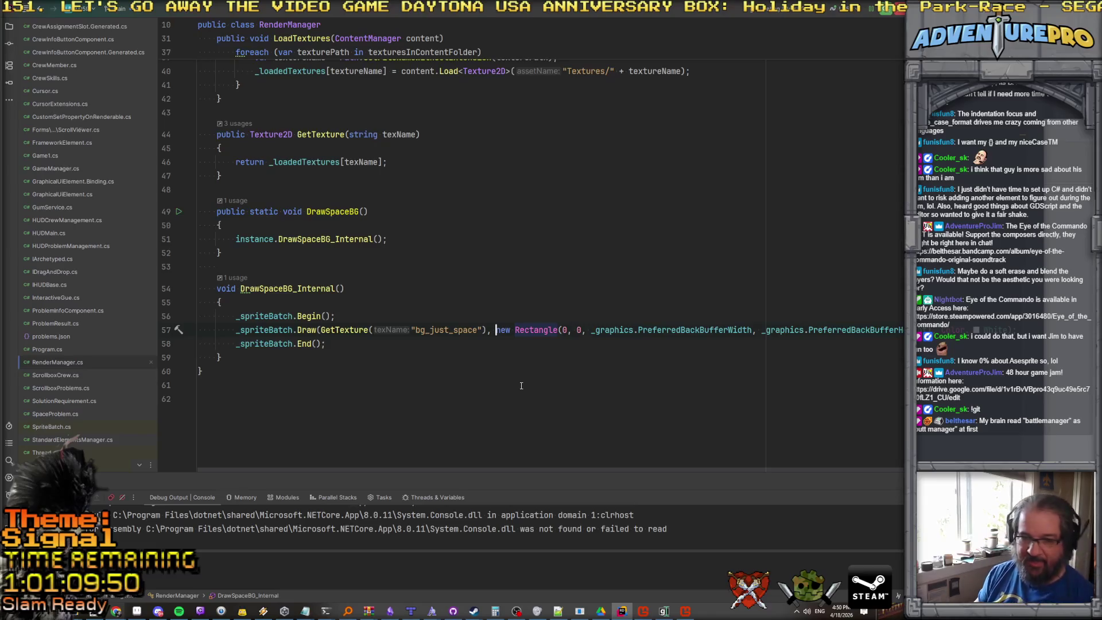
pyautogui.press('Return')
pyautogui.click(695, 344)
pyautogui.press('Return')
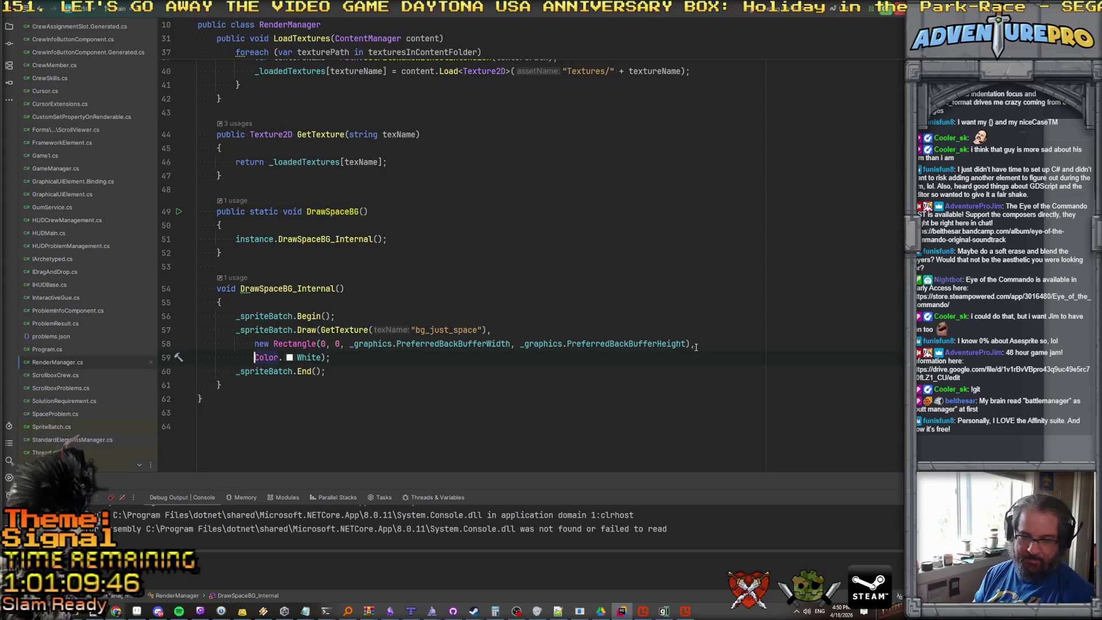
# Select PreferredBackBufferWidth and switch to TMGumManager.cs.
pyautogui.doubleClick(456, 340)
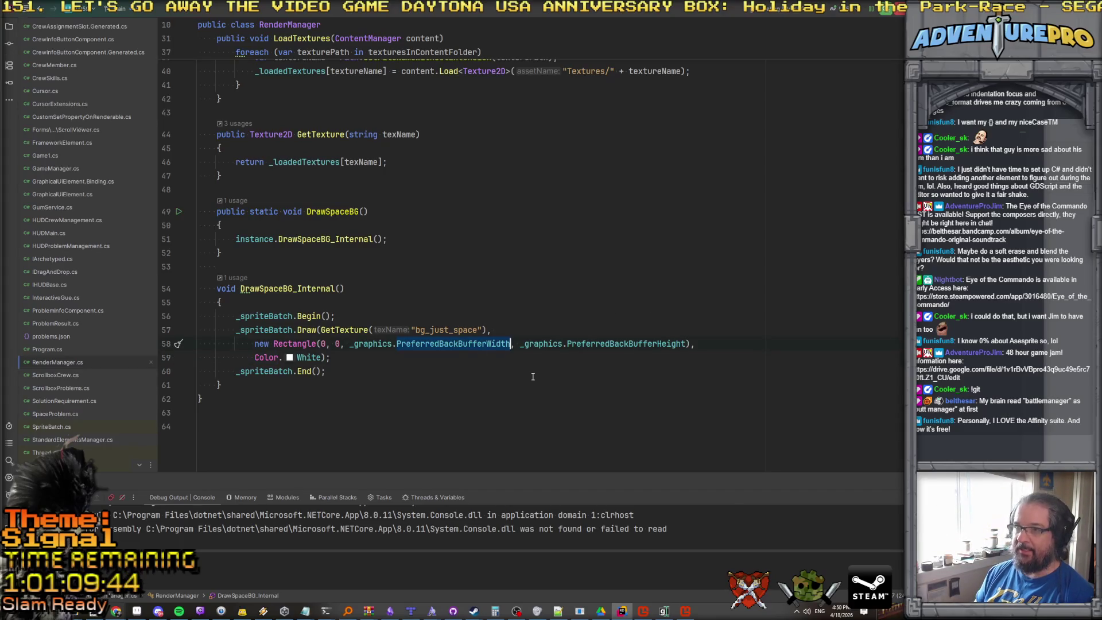
pyautogui.scroll(10, 488, 344)
pyautogui.scroll(-8, 529, 350)
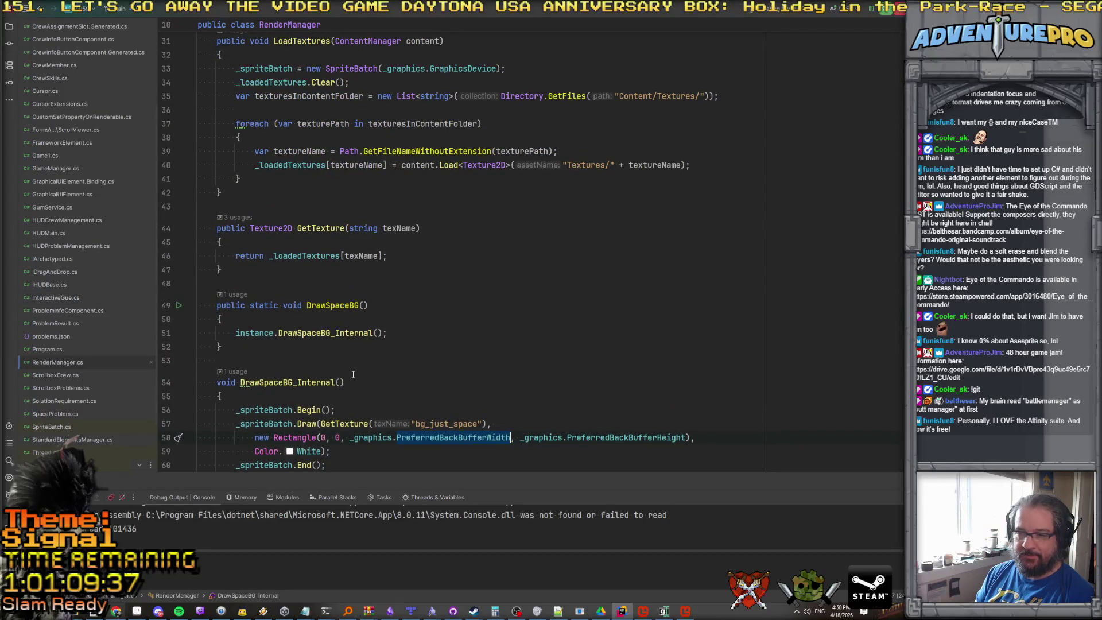
pyautogui.scroll(-3, 60, 408)
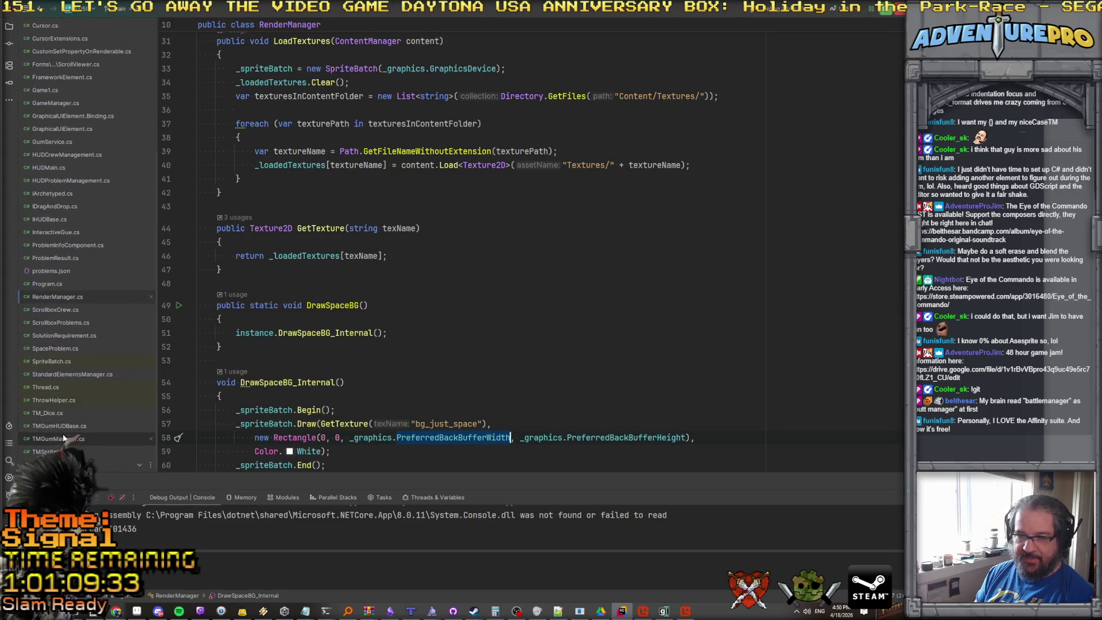
pyautogui.click(63, 438)
# Search the project for UpdateWindowSize usages, then jump back to RenderManager's background drawing code.
pyautogui.scroll(-10, 446, 314)
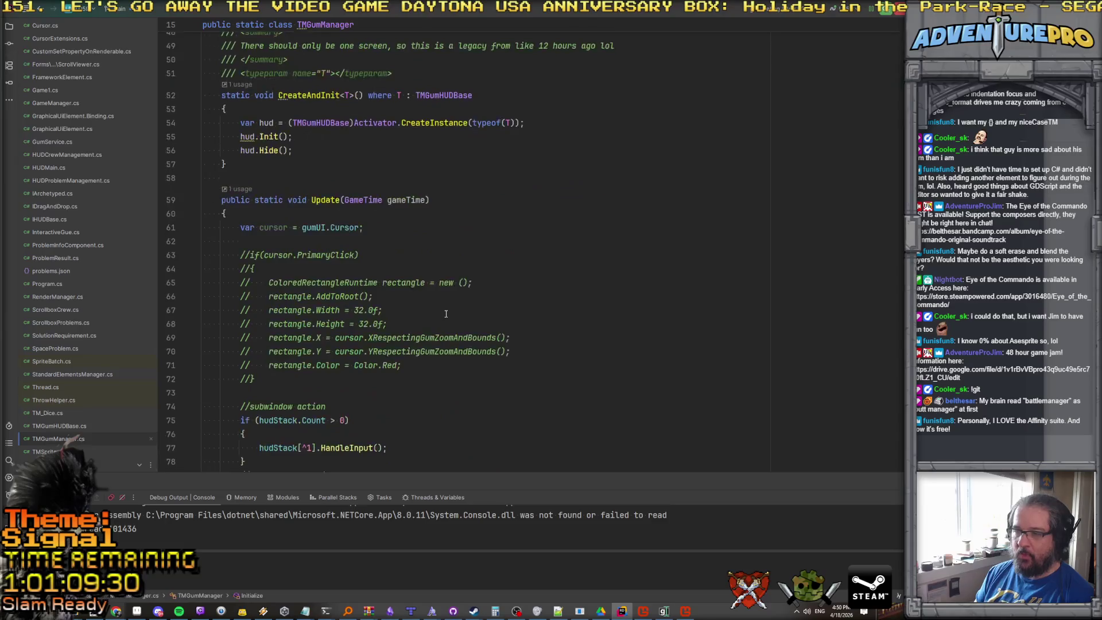
pyautogui.scroll(-10, 446, 314)
pyautogui.scroll(3, 348, 157)
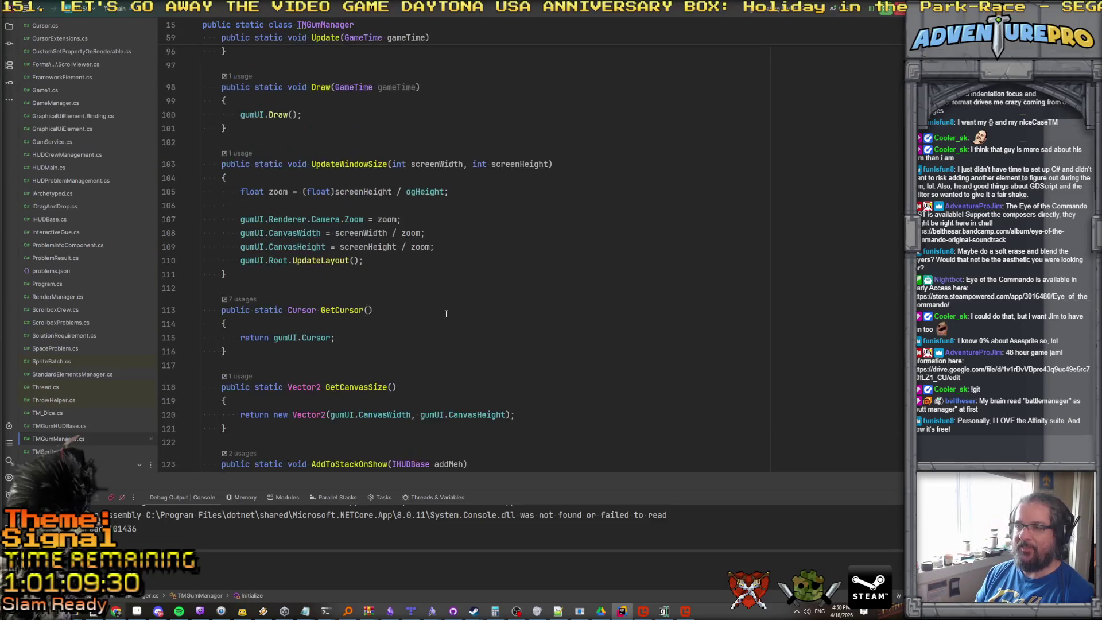
pyautogui.doubleClick(348, 158)
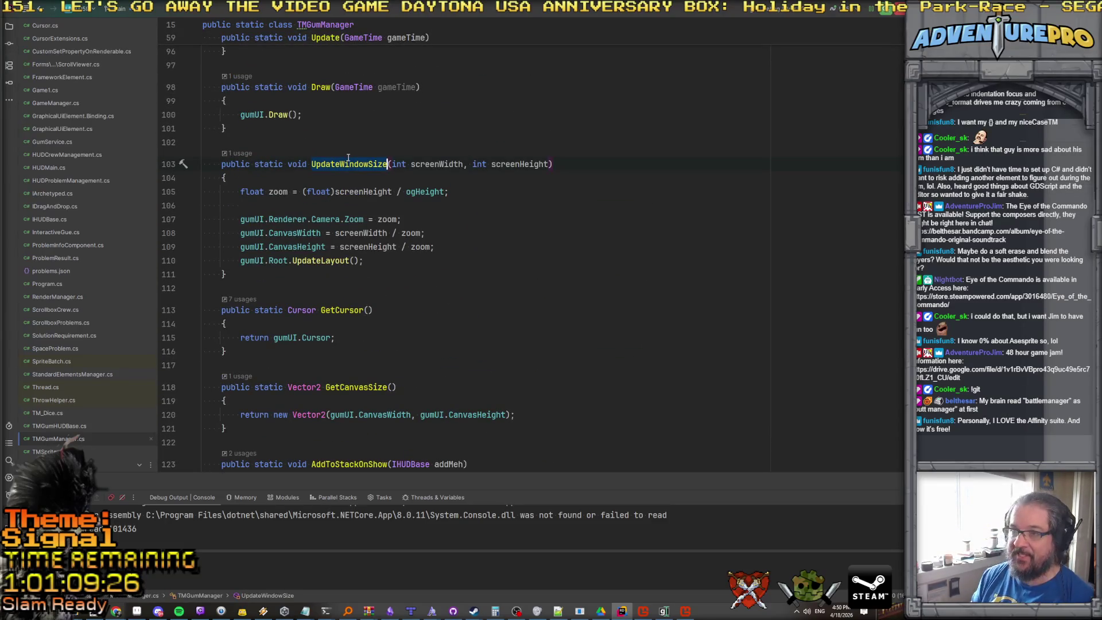
pyautogui.hotkey('ctrl', 'shift', 'f')
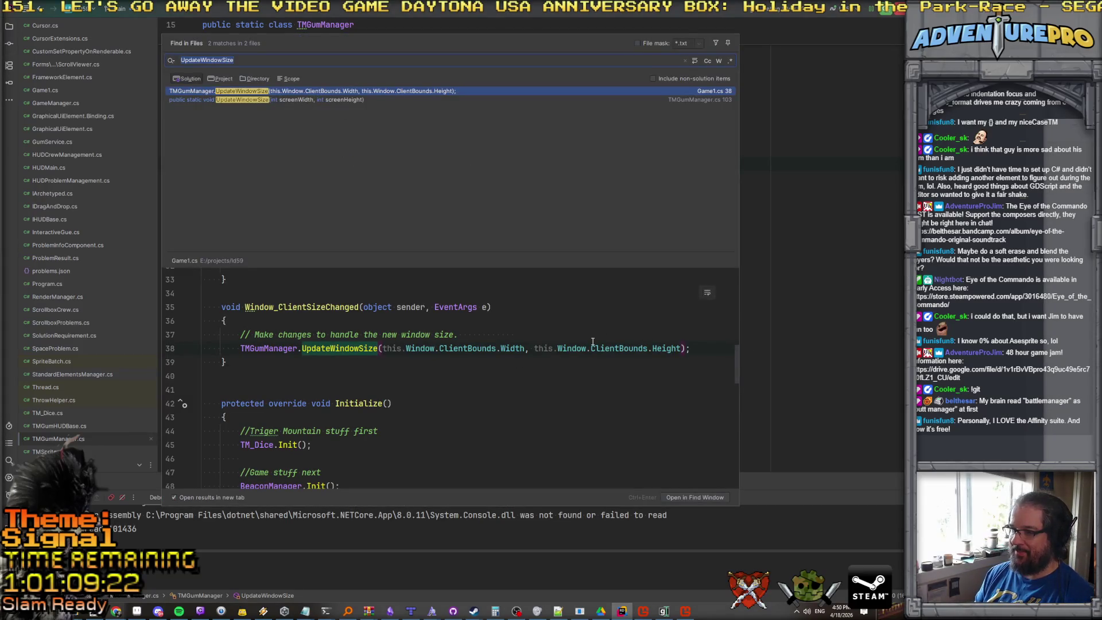
pyautogui.press('Escape')
pyautogui.click(657, 337)
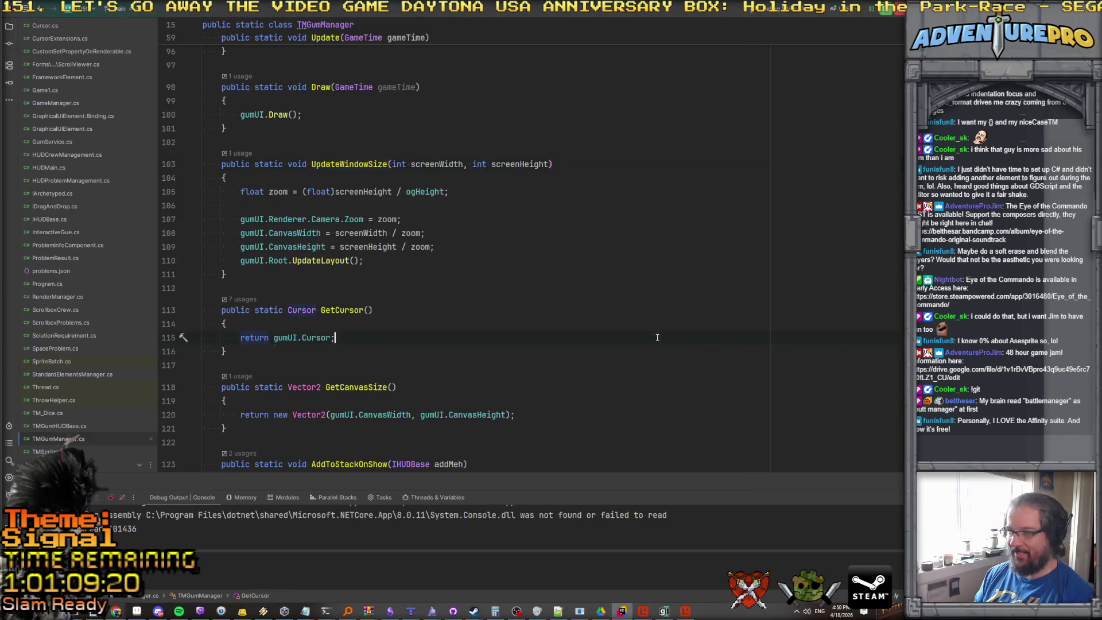
pyautogui.hotkey('ctrl', 'alt', 'Left')
pyautogui.hotkey('ctrl', 'alt', 'Left')
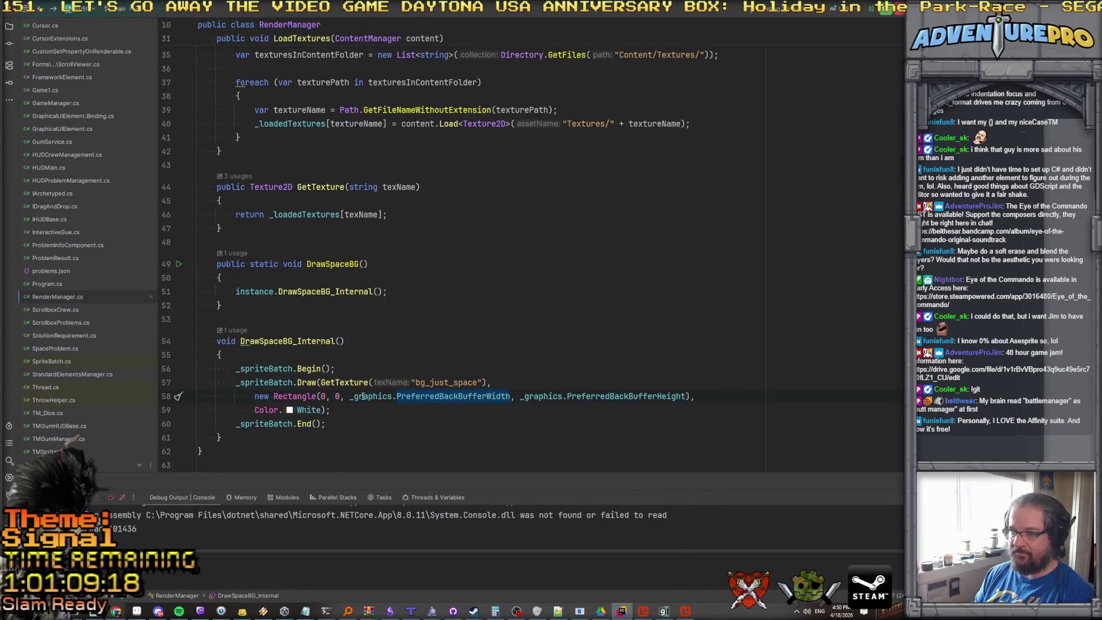
# Replace the preferred back-buffer width with _graphics.GraphicsDevice.Viewport.Width.
pyautogui.press('BackSpace')
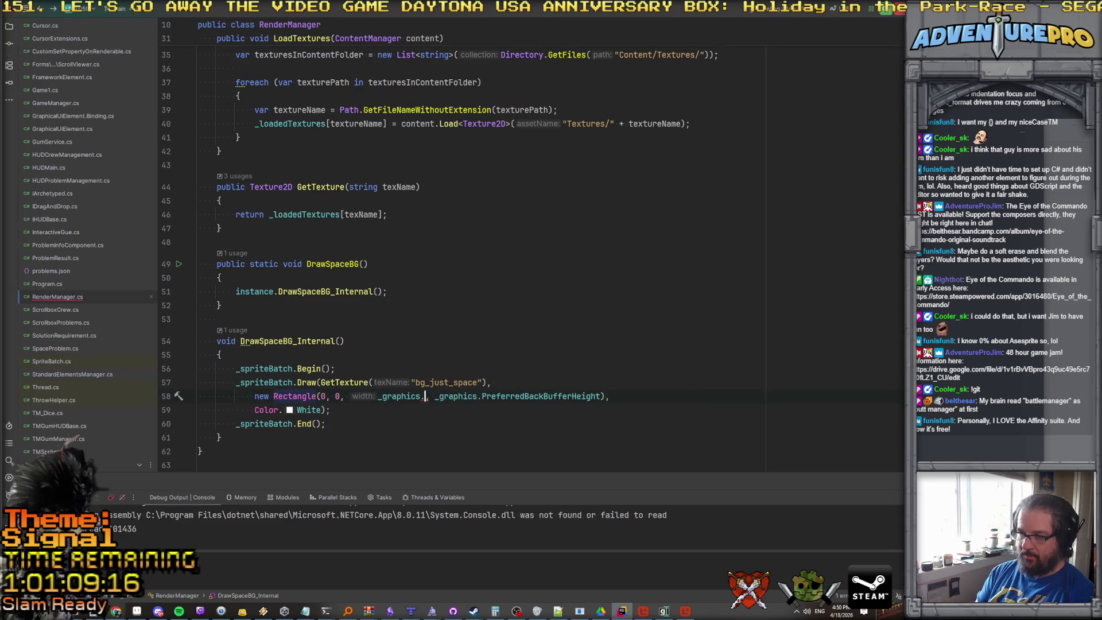
pyautogui.hotkey('ctrl', 'space')
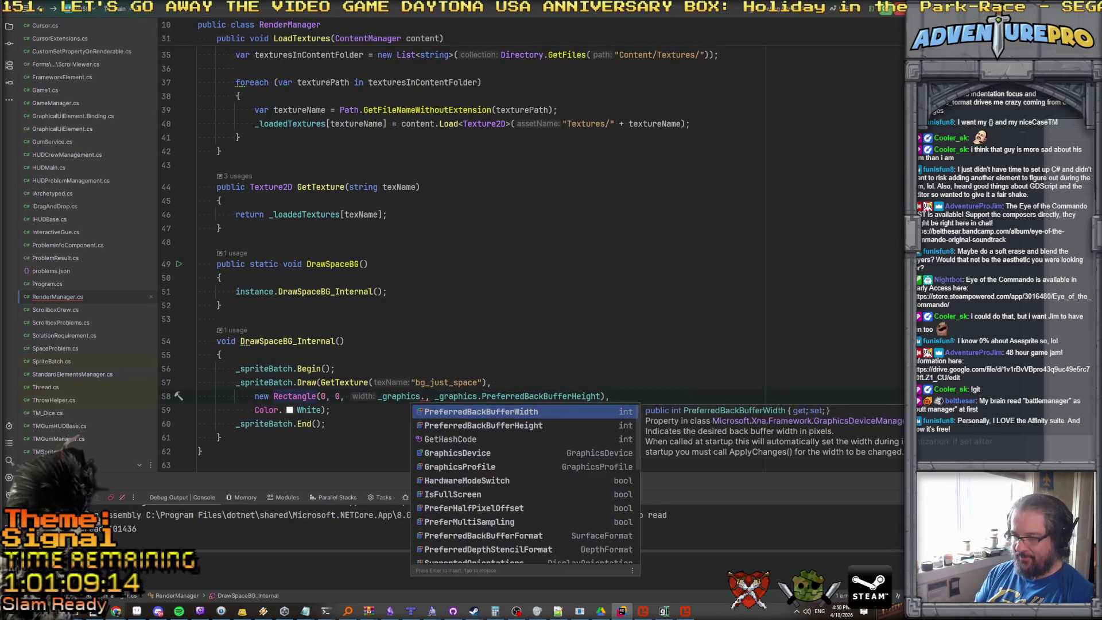
pyautogui.write('wi')
pyautogui.press('BackSpace')
pyautogui.press('BackSpace')
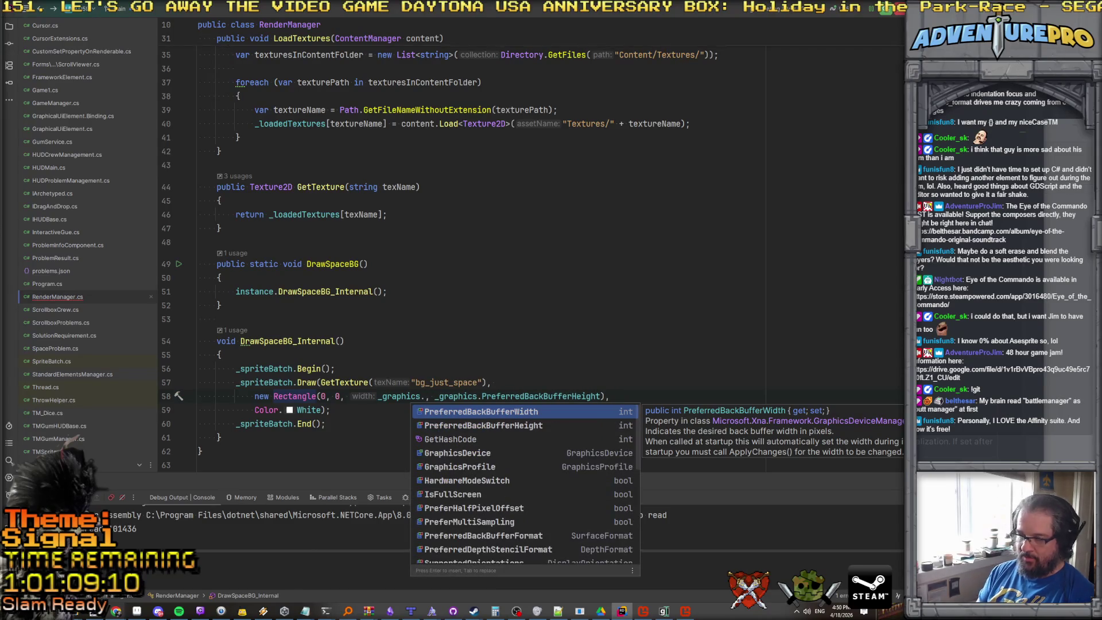
pyautogui.press('Down')
pyautogui.press('Down')
pyautogui.press('Down')
pyautogui.press('Return')
pyautogui.write('.wi')
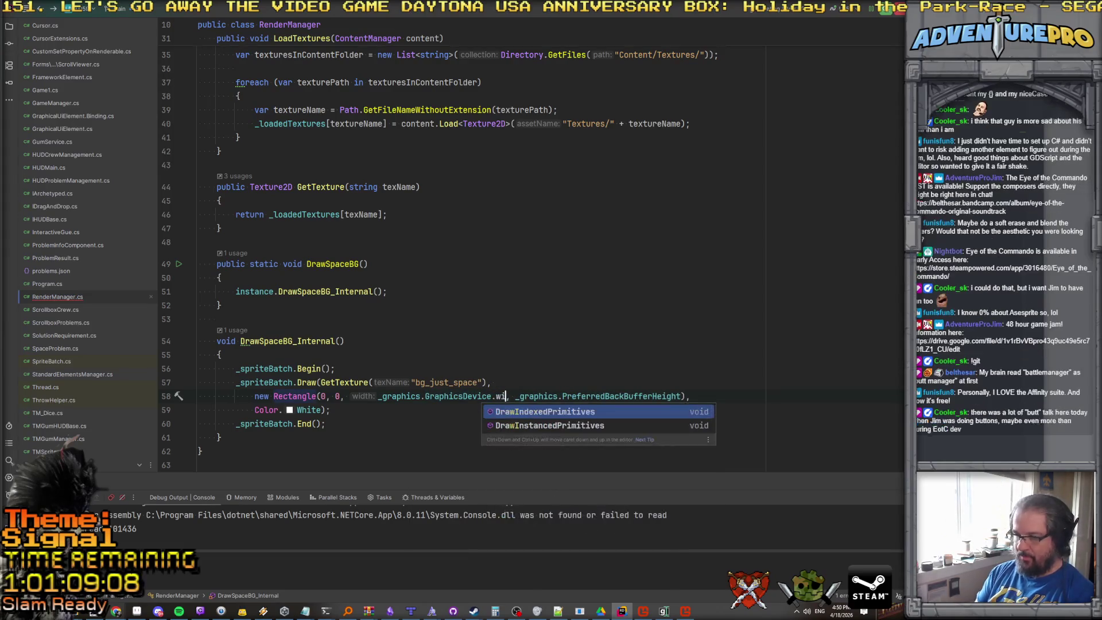
pyautogui.press('BackSpace')
pyautogui.press('BackSpace')
pyautogui.write('vi')
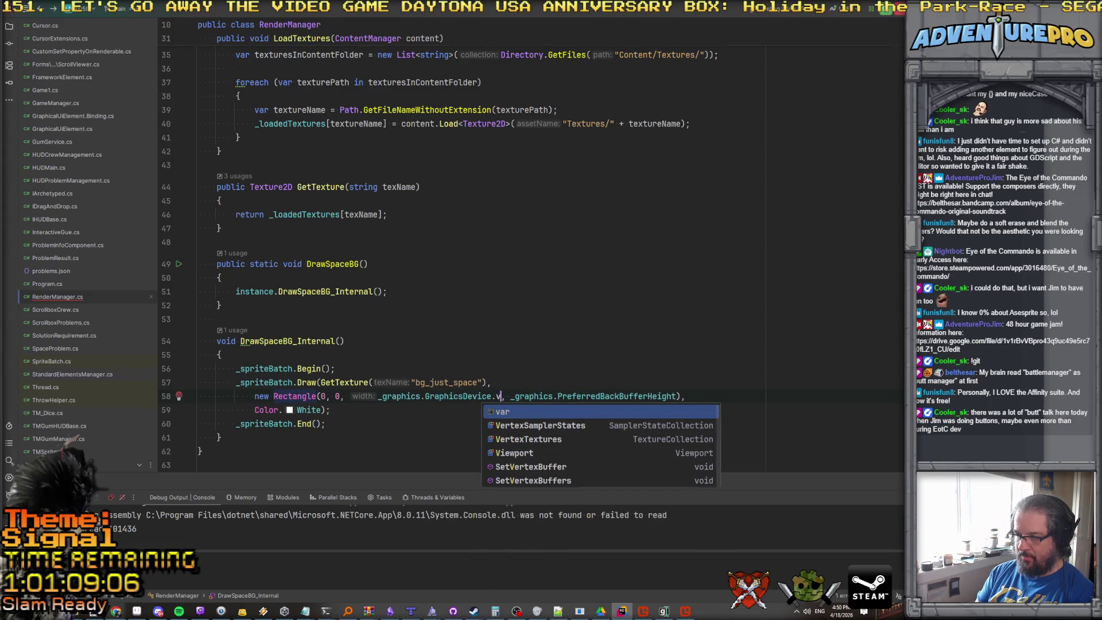
pyautogui.press('Return')
pyautogui.write('.Viewport.wi')
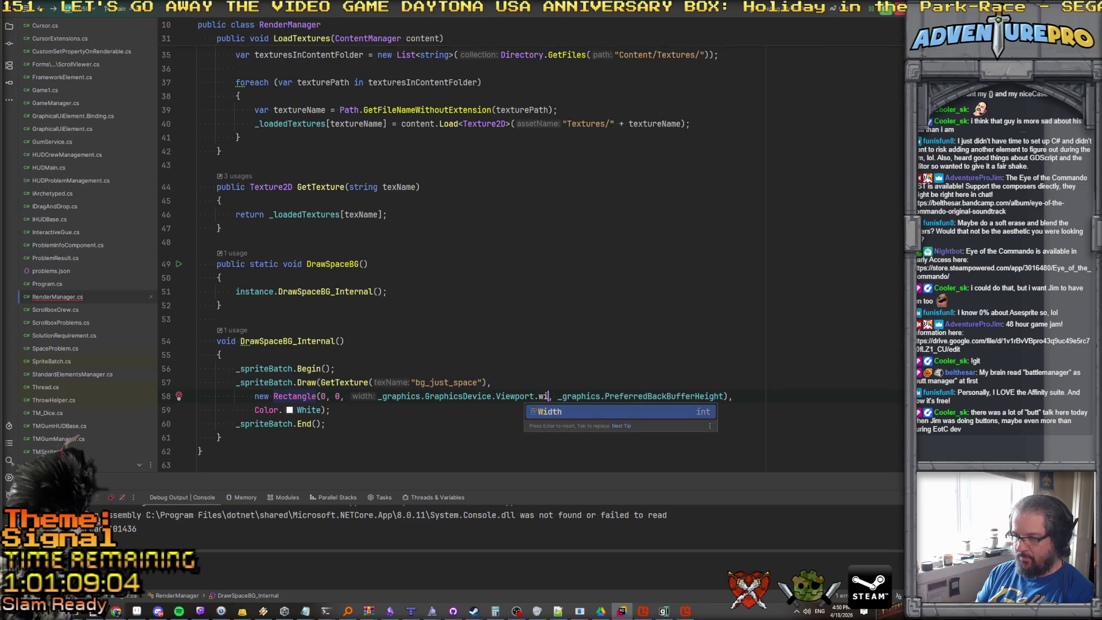
pyautogui.press('Return')
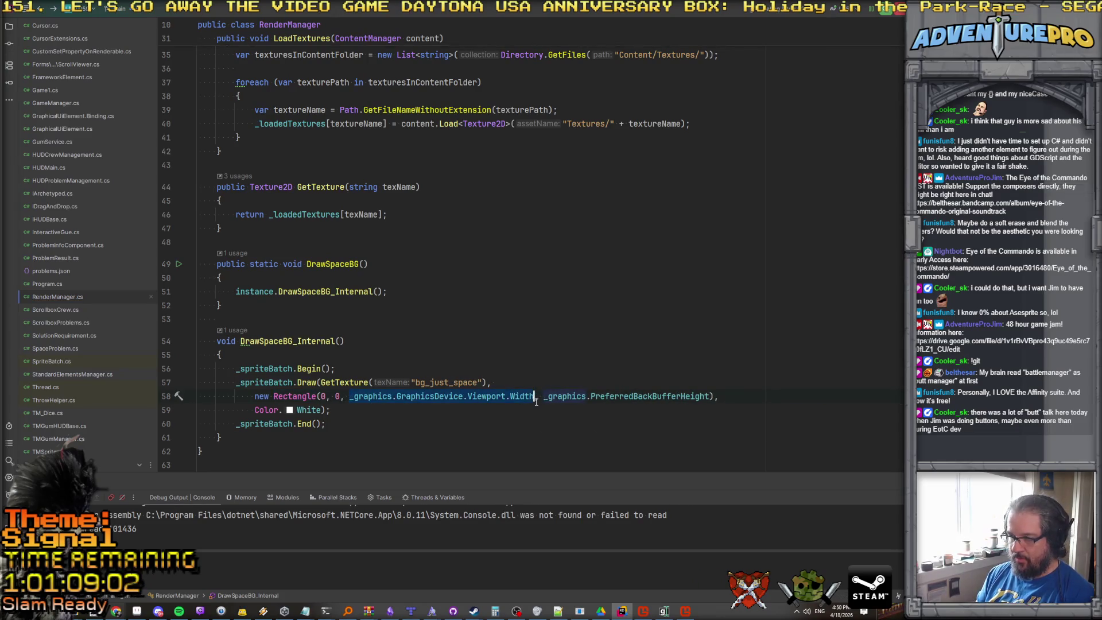
# Replace the height argument with the viewport expression completed as Viewport.Height.
pyautogui.click(545, 397)
pyautogui.moveTo(545, 398); pyautogui.dragTo(684, 400)
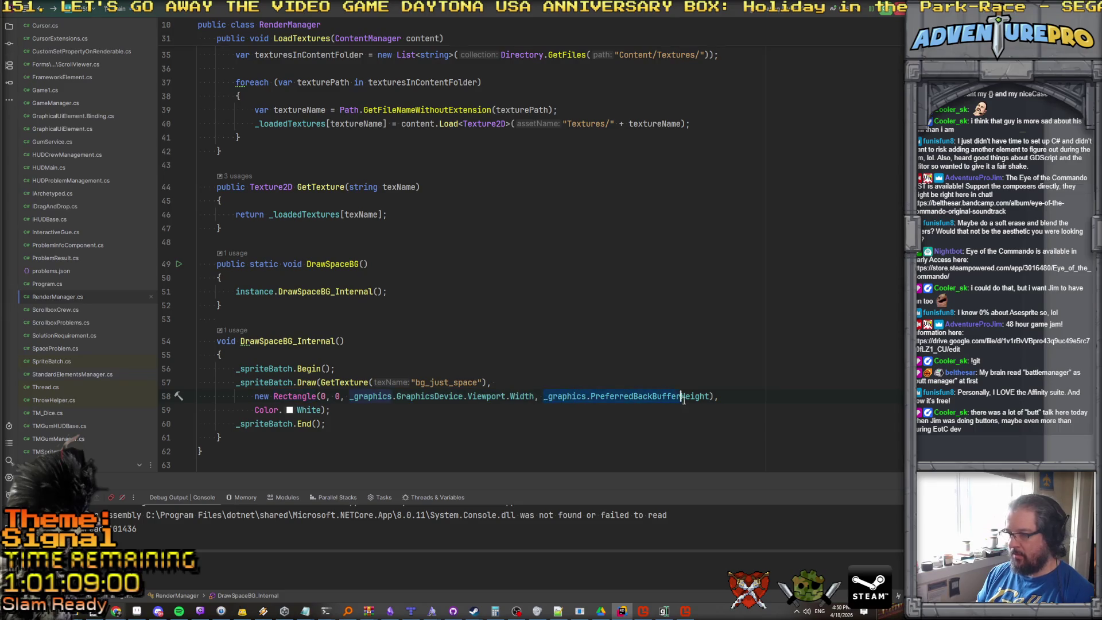
pyautogui.write('_graphics.GraphicsDevice.Viewport.Width')
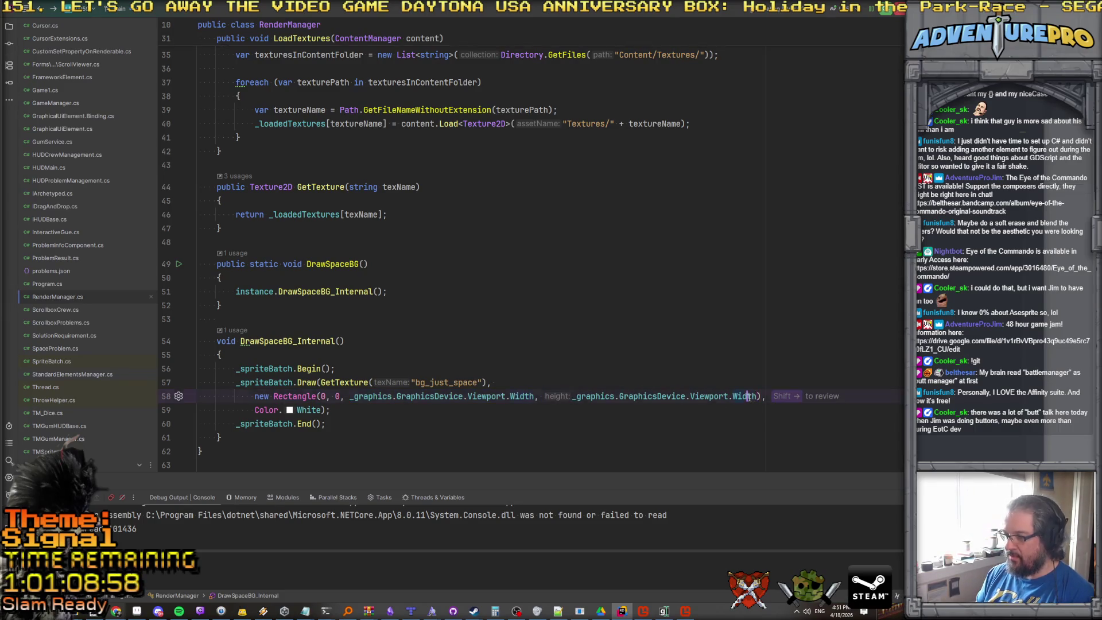
pyautogui.write('He')
pyautogui.press('Return')
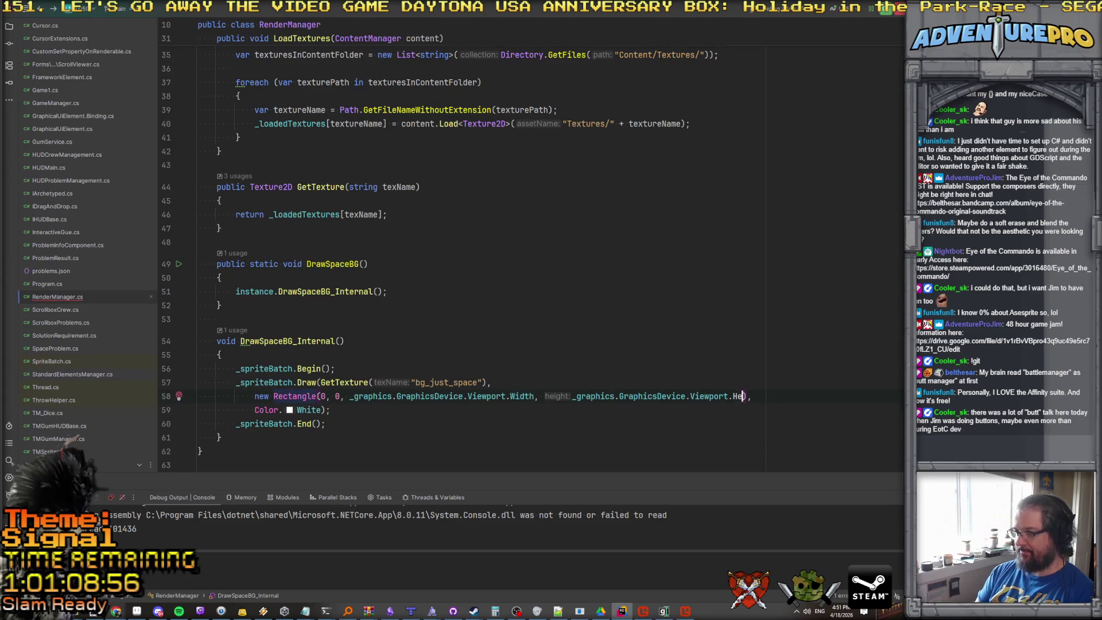
pyautogui.click(728, 364)
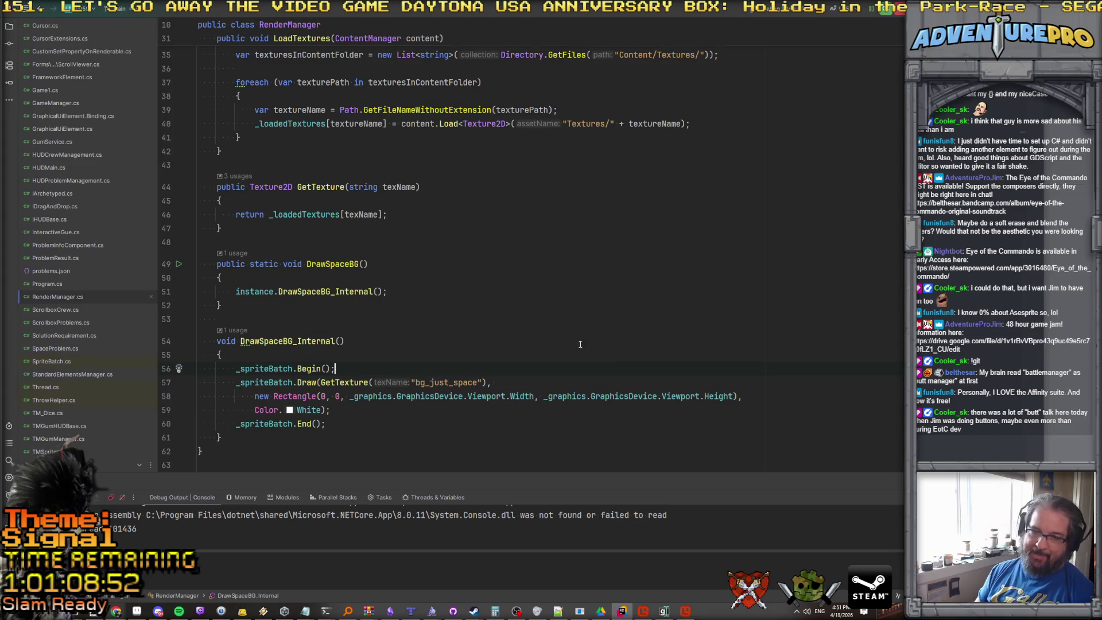
pyautogui.scroll(-2, 581, 359)
# Run the game, move its window up-left and enlarge it to test the background scaling.
pyautogui.press('Down')
pyautogui.press('Down')
pyautogui.press('Down')
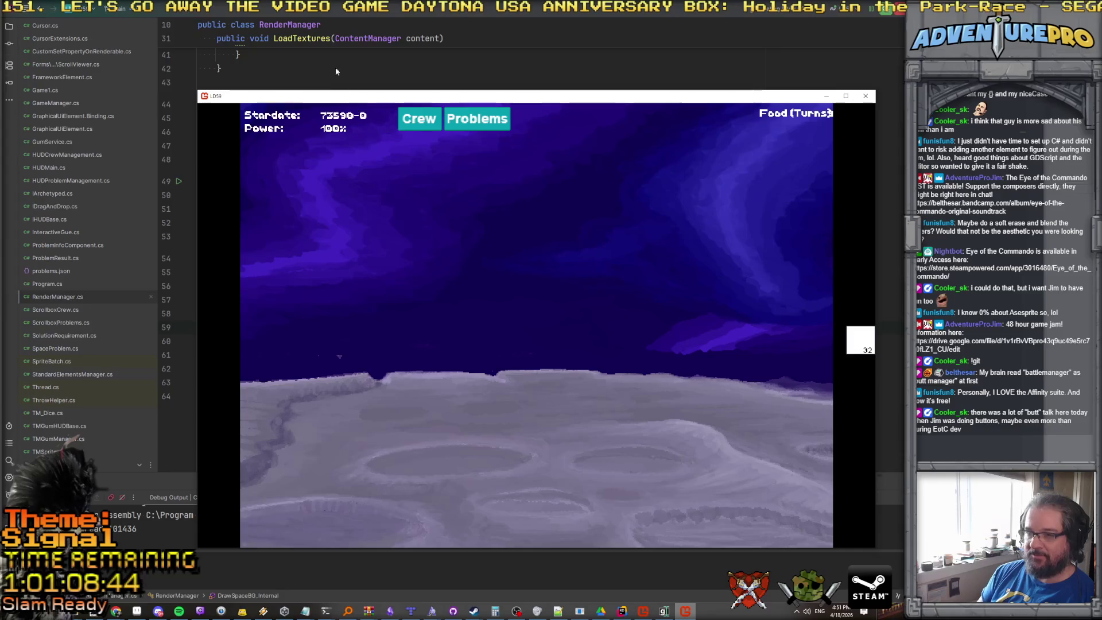
pyautogui.moveTo(339, 100); pyautogui.dragTo(251, 50)
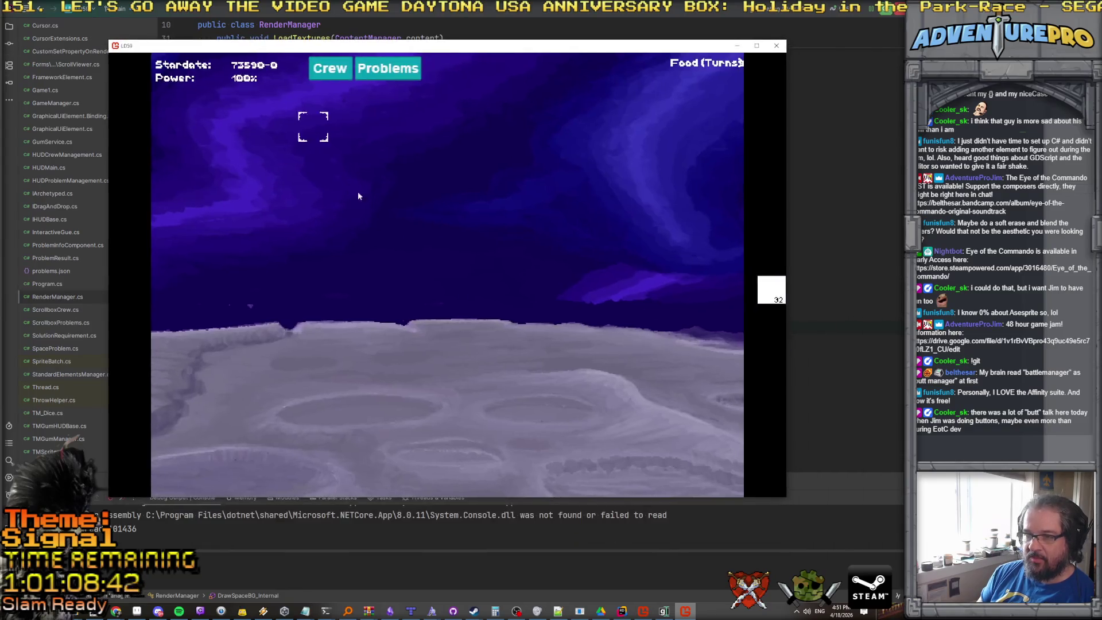
pyautogui.moveTo(789, 499); pyautogui.dragTo(905, 606)
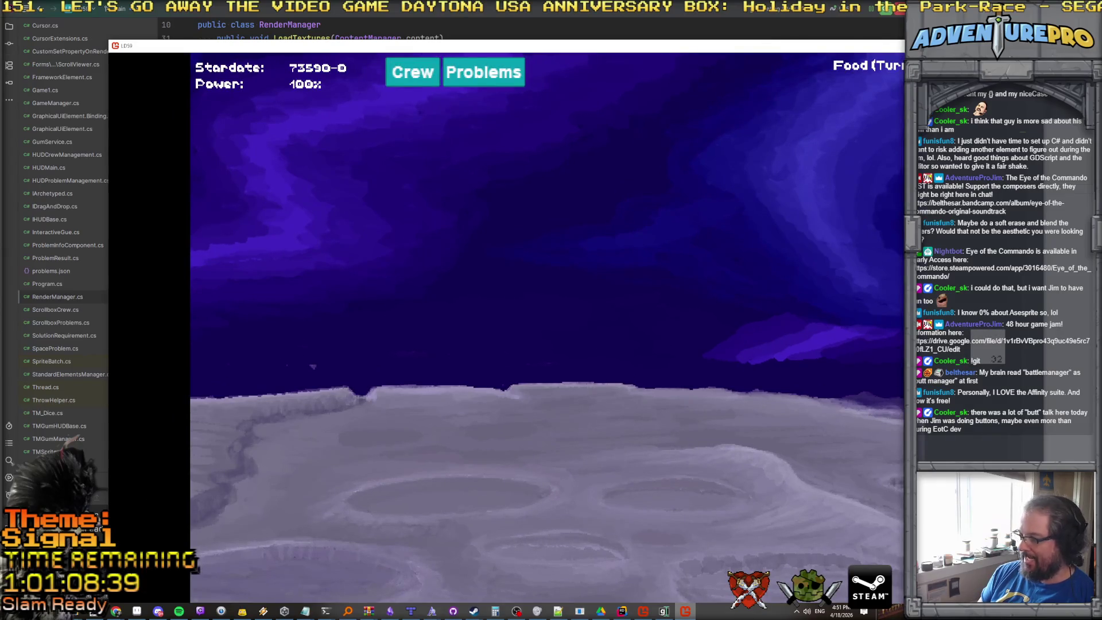
pyautogui.click(886, 303)
# Add a GameTime gameTime parameter to DrawSpaceBG and pass gameTime to DrawSpaceBG_Internal.
pyautogui.scroll(3, 357, 290)
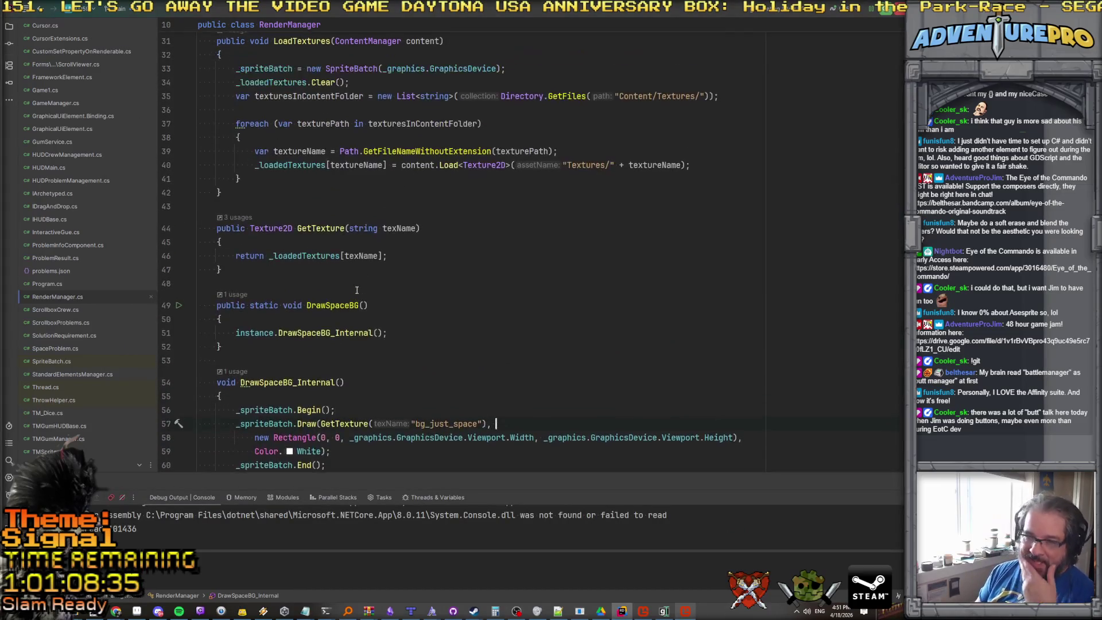
pyautogui.scroll(3, 356, 290)
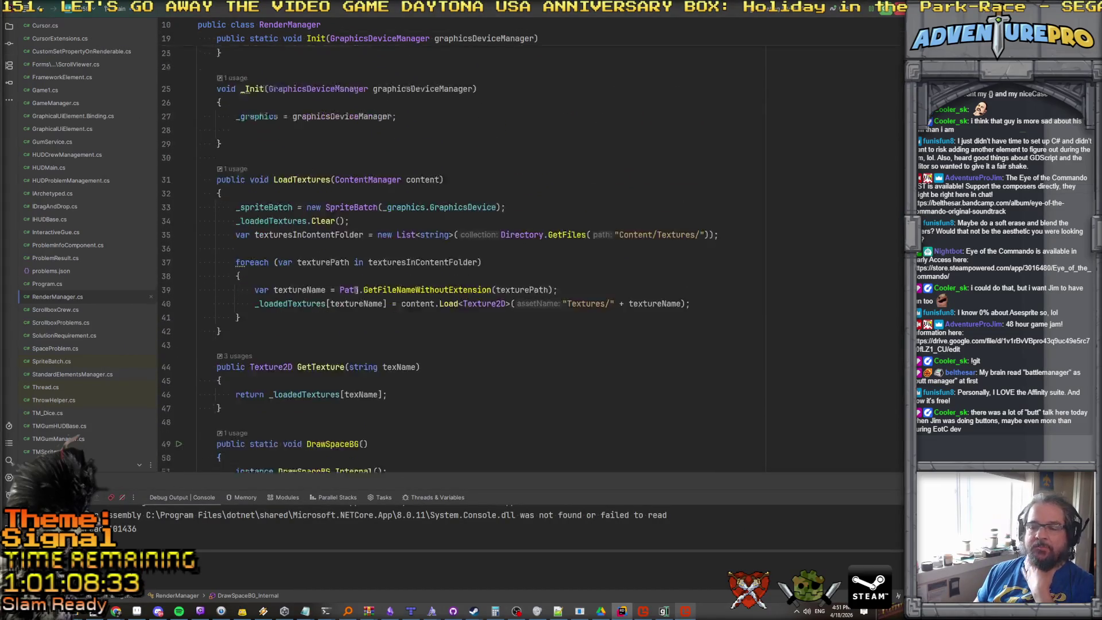
pyautogui.scroll(-7, 356, 290)
pyautogui.scroll(2, 363, 255)
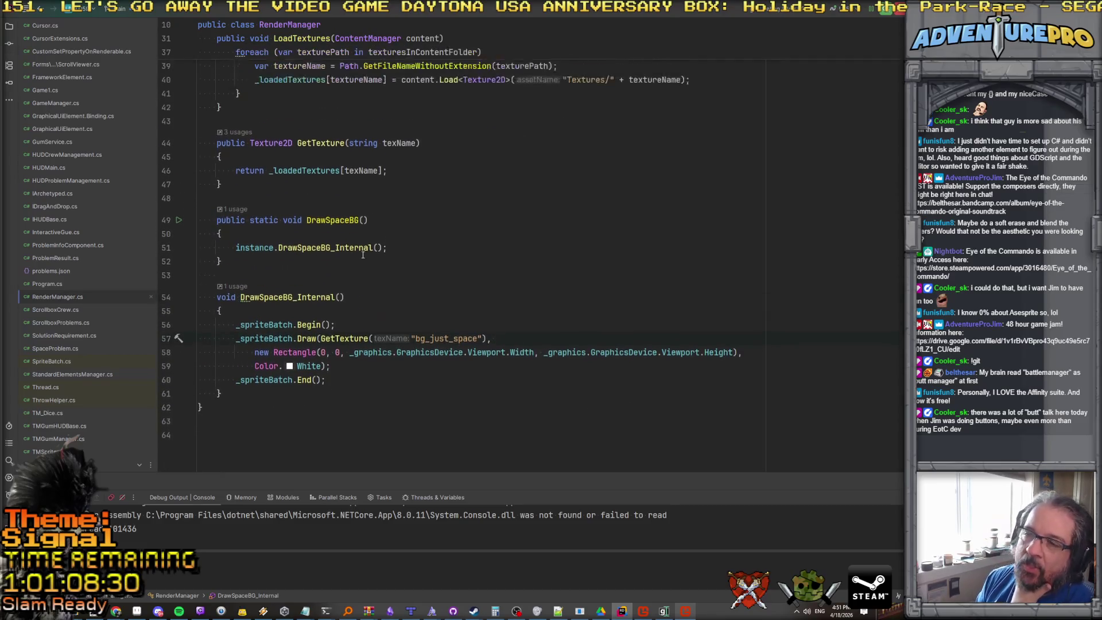
pyautogui.click(341, 300)
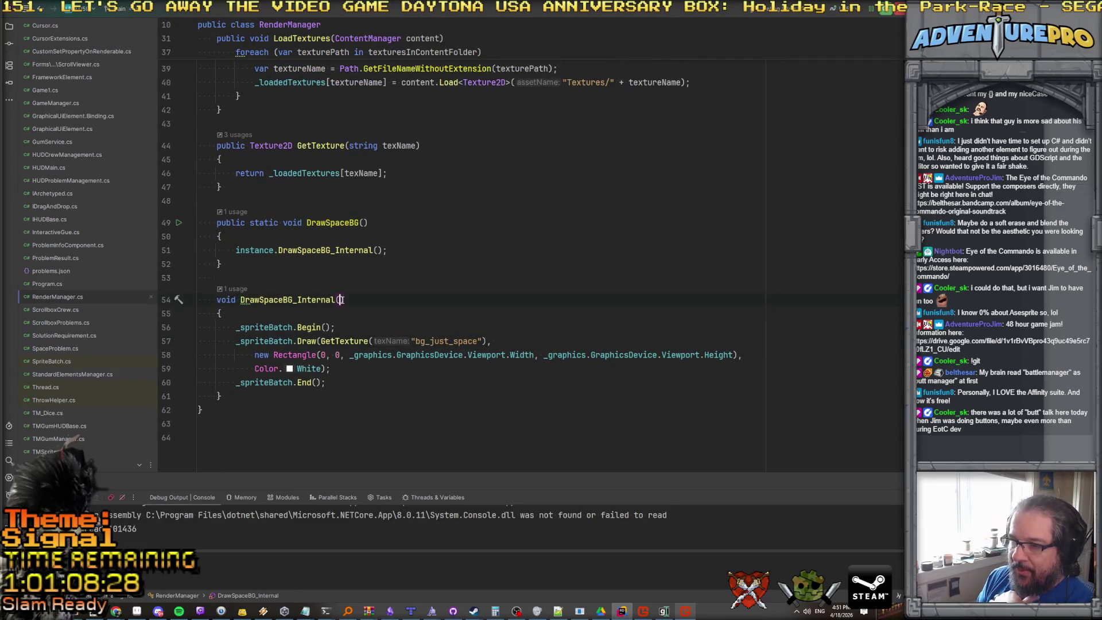
pyautogui.click(363, 223)
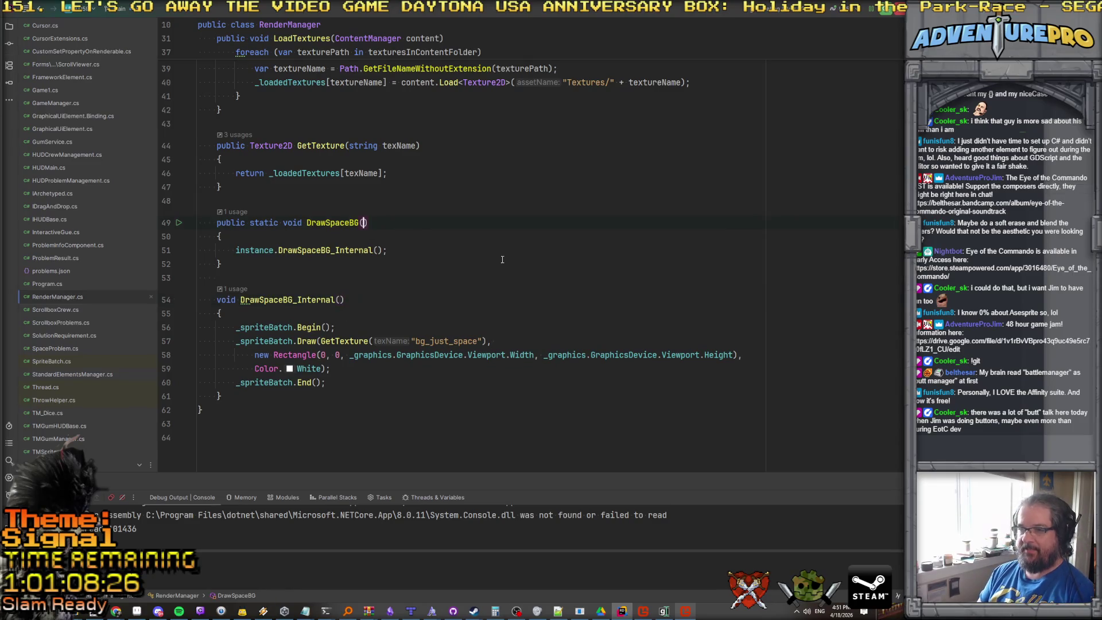
pyautogui.write('GameTime ga')
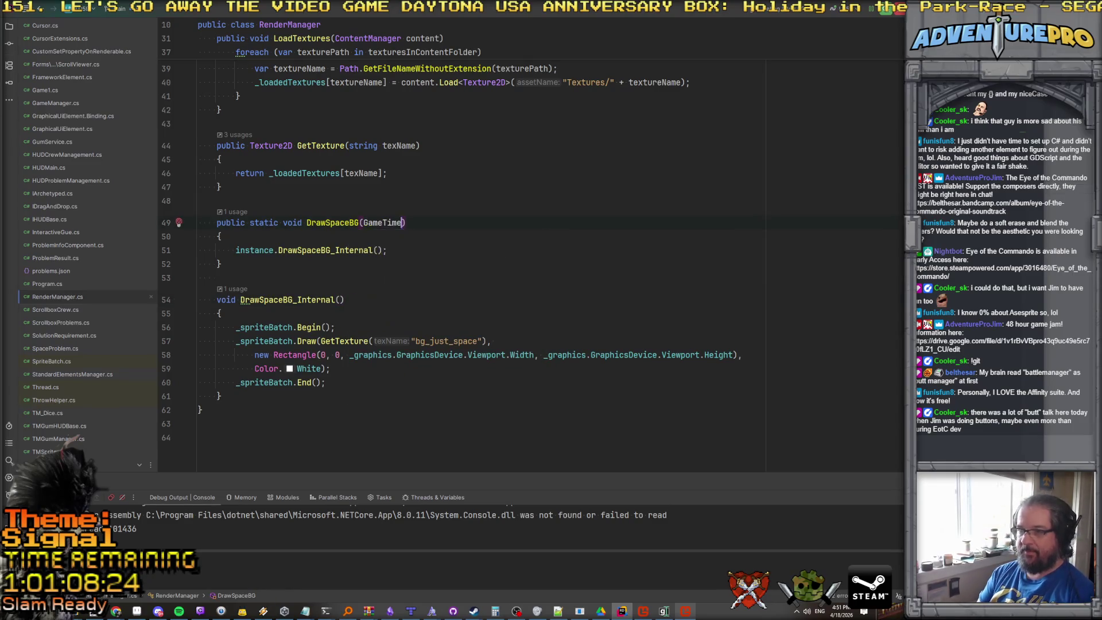
pyautogui.write('meTime')
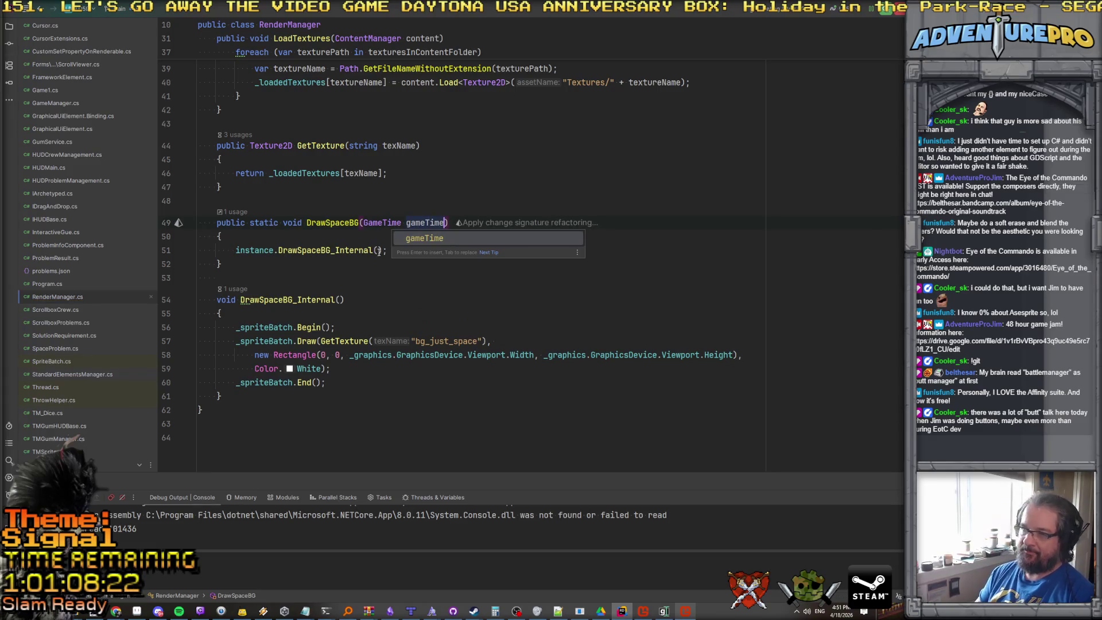
pyautogui.click(381, 250)
pyautogui.write('gameTime')
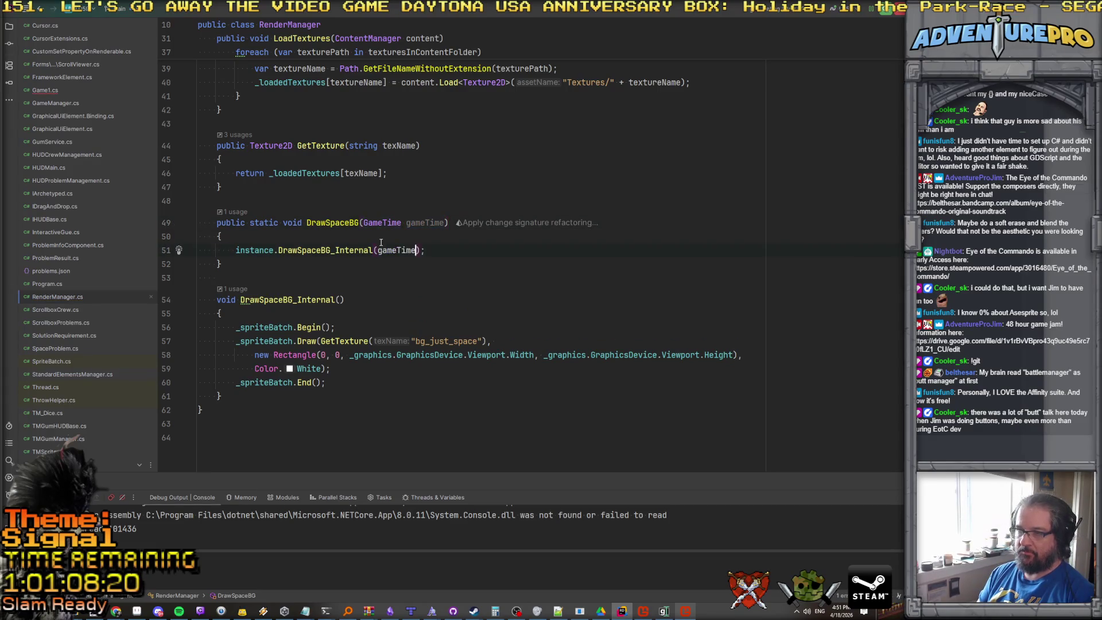
# Copy GameTime gameTime into DrawSpaceBG_Internal's parameters and add blank lines at its start.
pyautogui.click(446, 222)
pyautogui.hotkey('ctrl', 'c')
pyautogui.click(342, 299)
pyautogui.hotkey('ctrl', 'v')
pyautogui.click(304, 317)
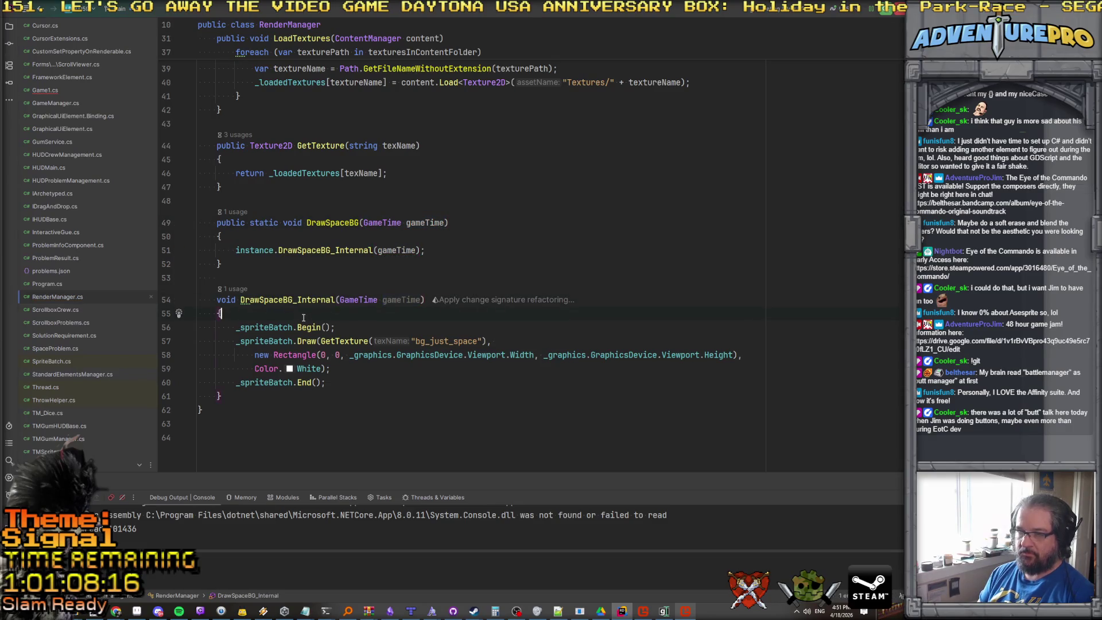
pyautogui.press('Return')
pyautogui.press('Return')
pyautogui.press('Up')
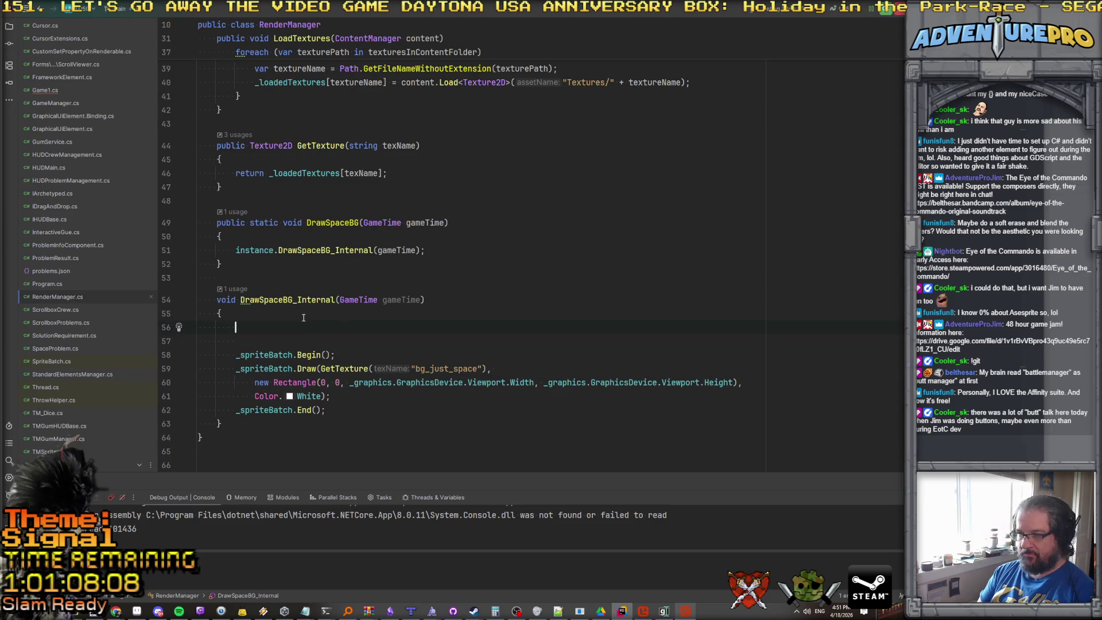
# Add the float elapsedTime line and an offset of elapsedTime % 10.0f * 640.
pyautogui.write('float')
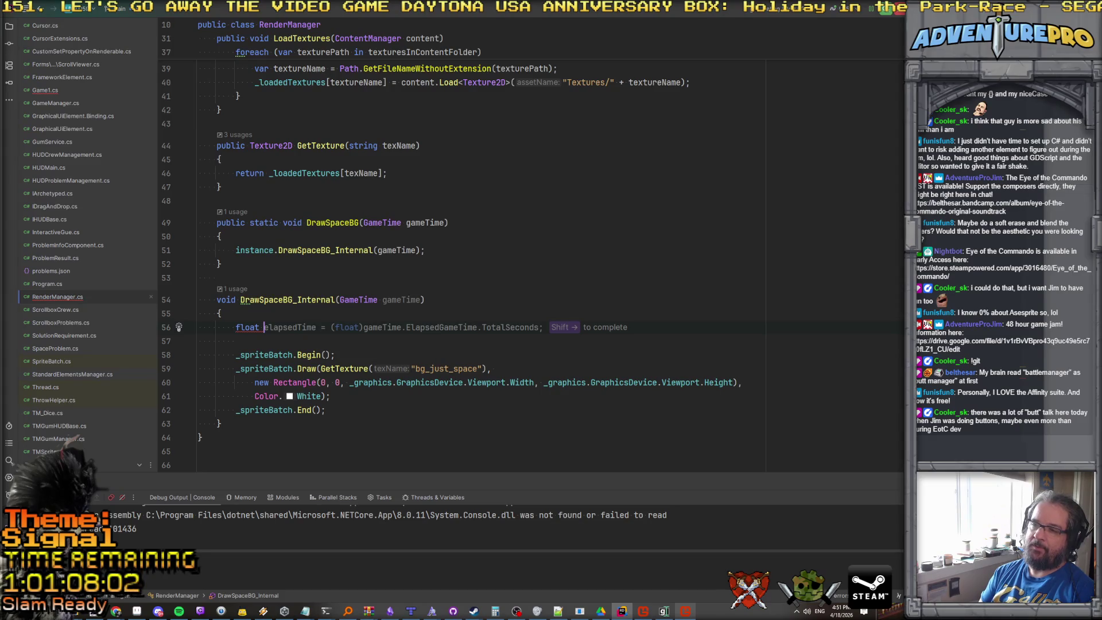
pyautogui.hotkey('shift', 'Right')
pyautogui.press('Return')
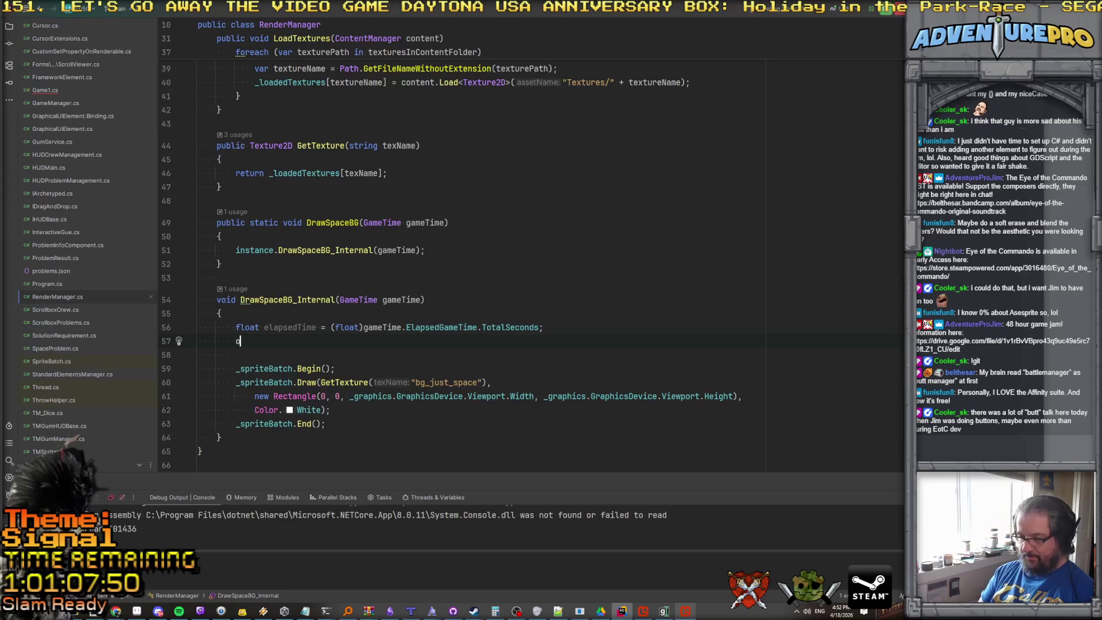
pyautogui.write('int offset = elapsedTime ')
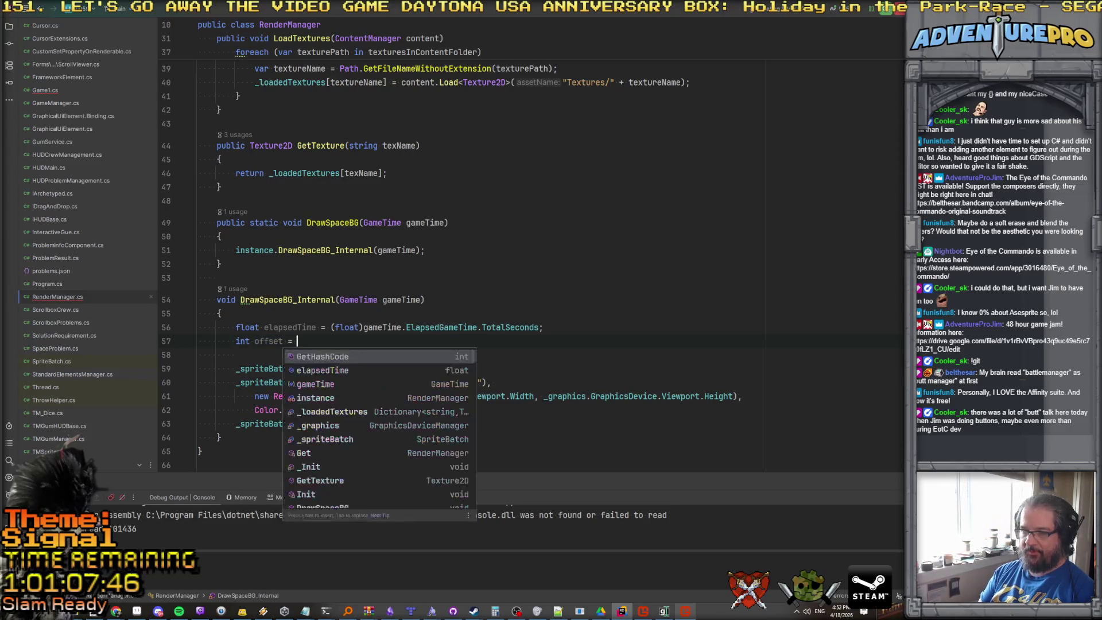
pyautogui.write('/ 10.0')
pyautogui.press('BackSpace')
pyautogui.press('BackSpace')
pyautogui.press('BackSpace')
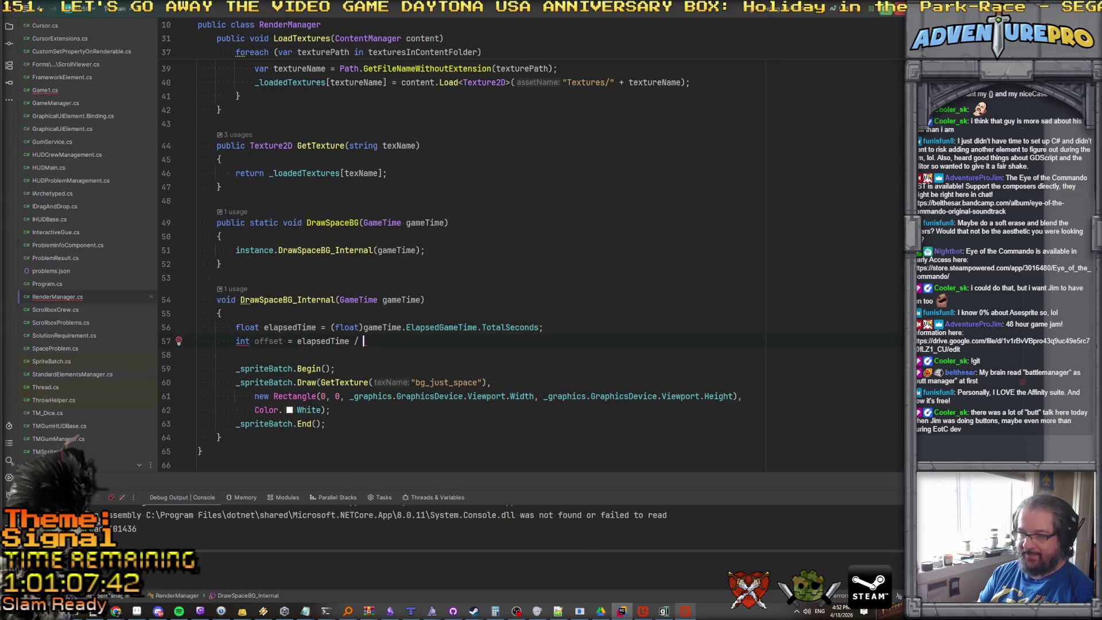
pyautogui.write('% 10.0f')
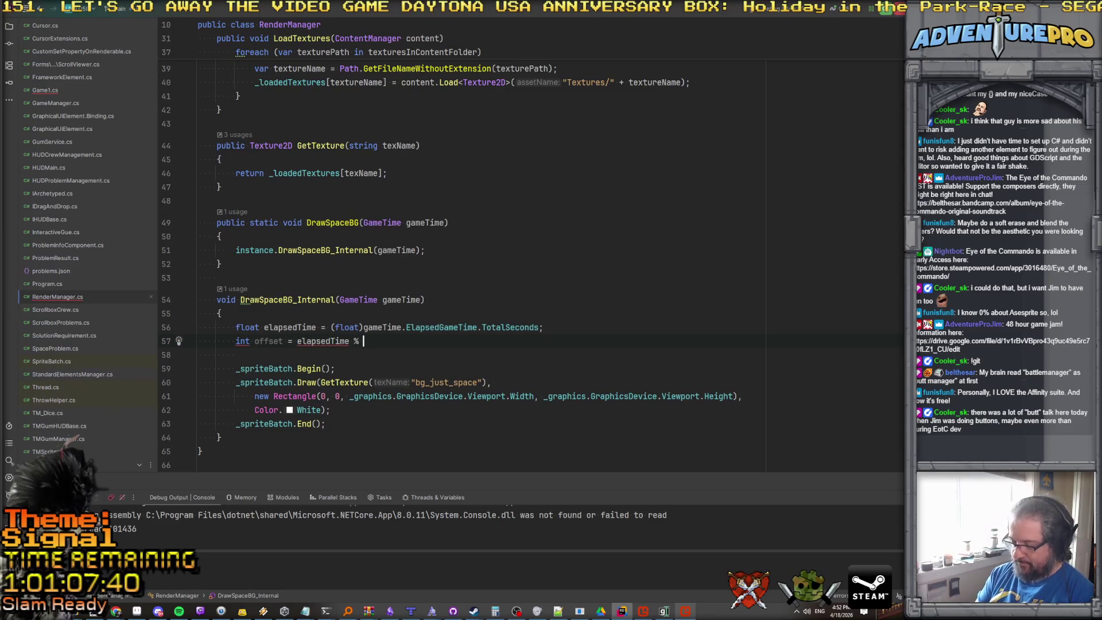
pyautogui.press('BackSpace')
pyautogui.press('BackSpace')
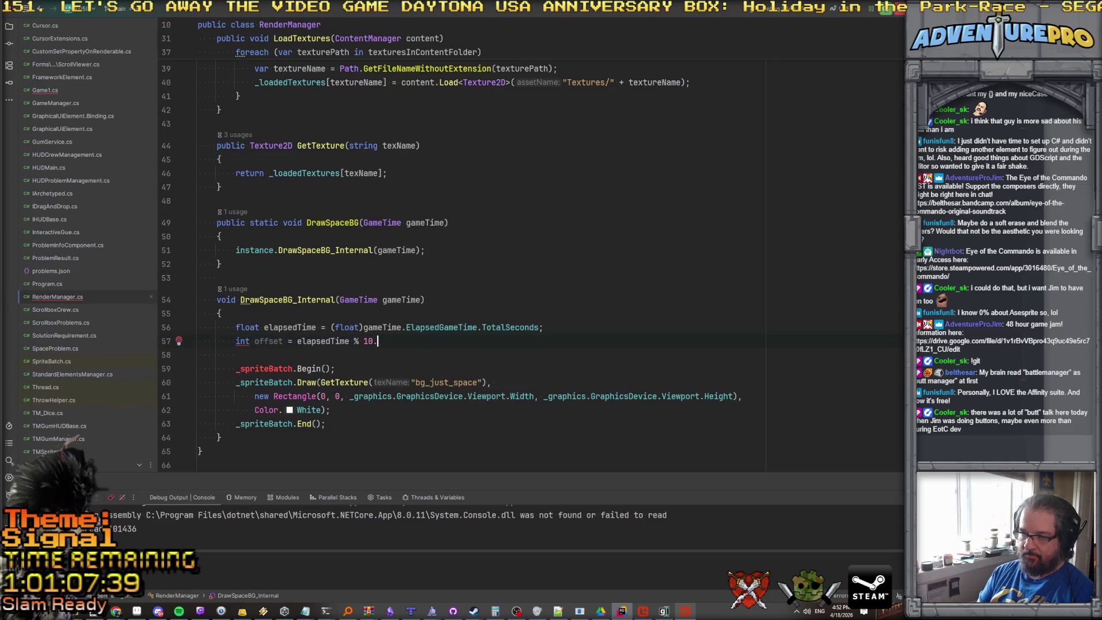
pyautogui.write('0f)')
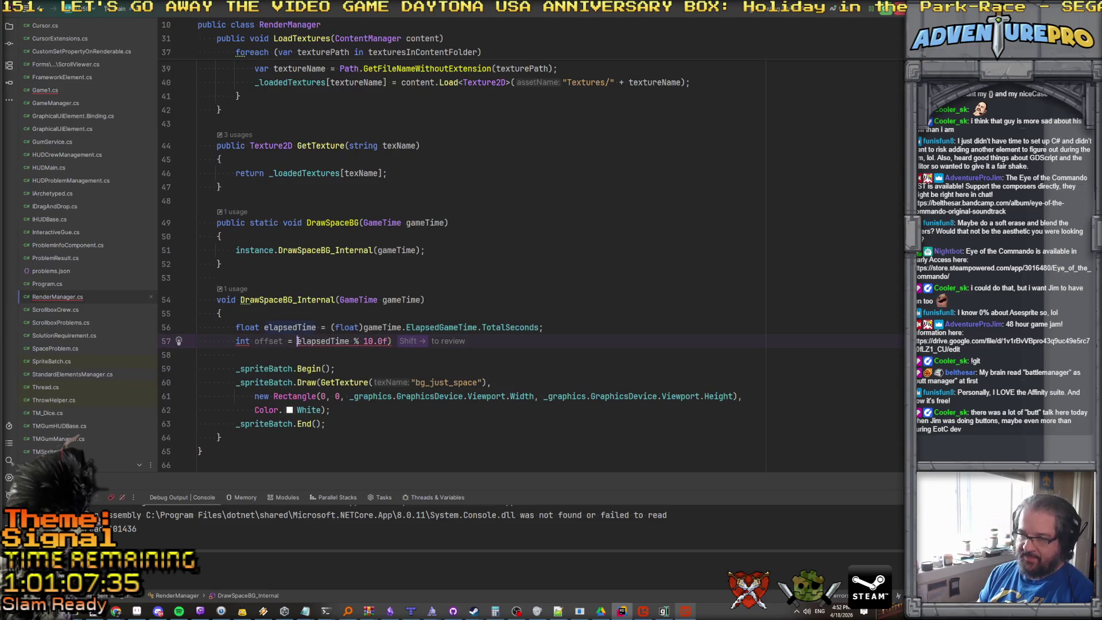
pyautogui.write('(')
pyautogui.press('Left')
pyautogui.write('(')
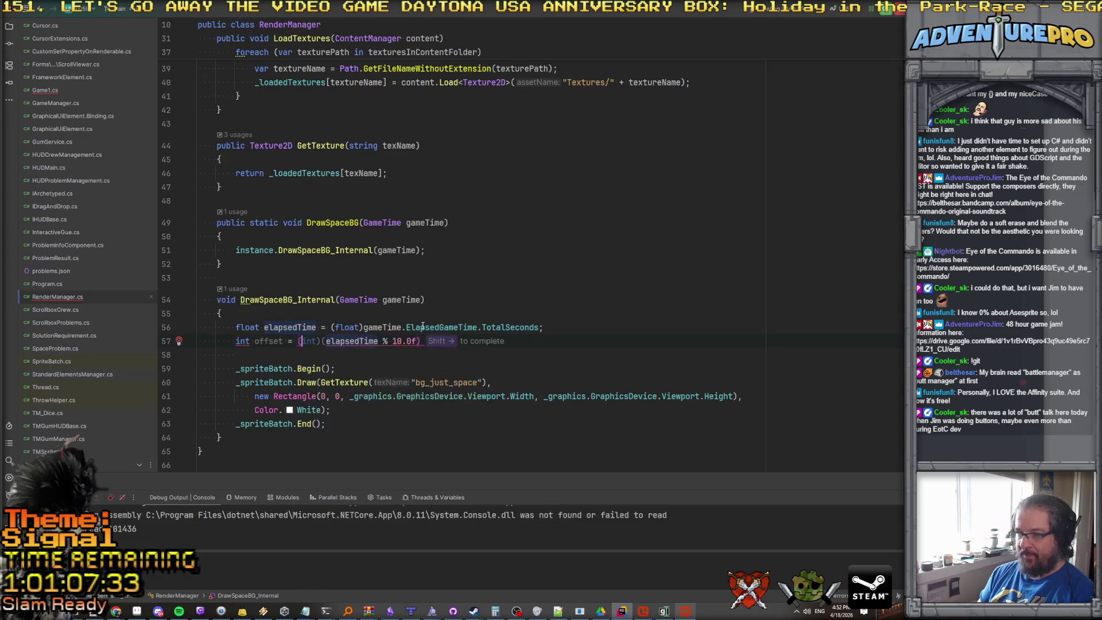
pyautogui.hotkey('ctrl', 'z')
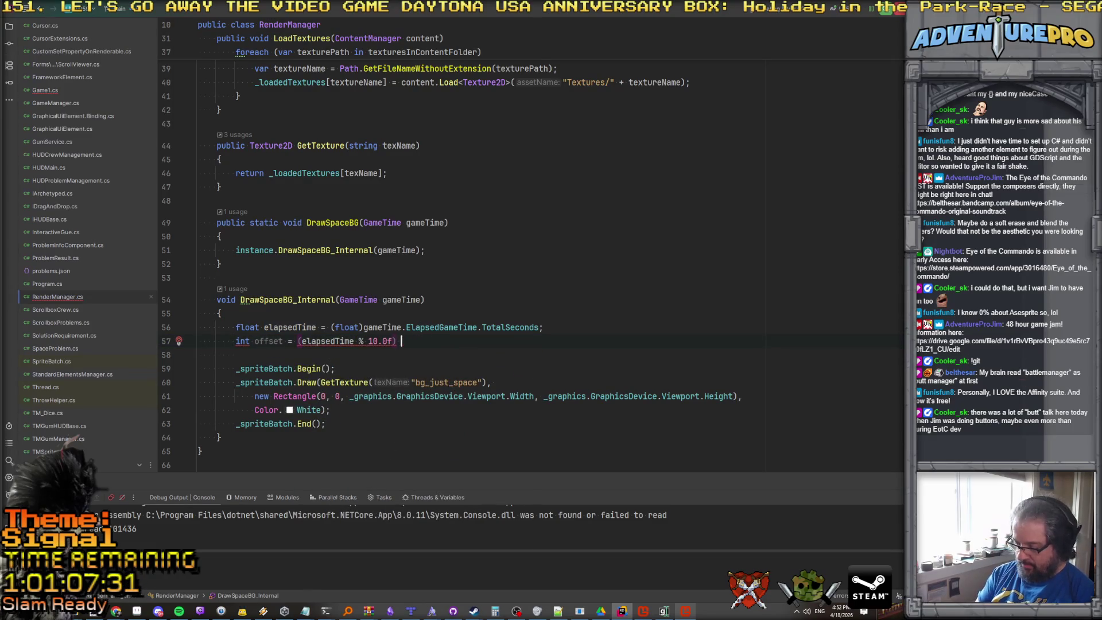
pyautogui.write('* 6340')
pyautogui.press('BackSpace')
pyautogui.press('BackSpace')
pyautogui.press('BackSpace')
pyautogui.write('40;')
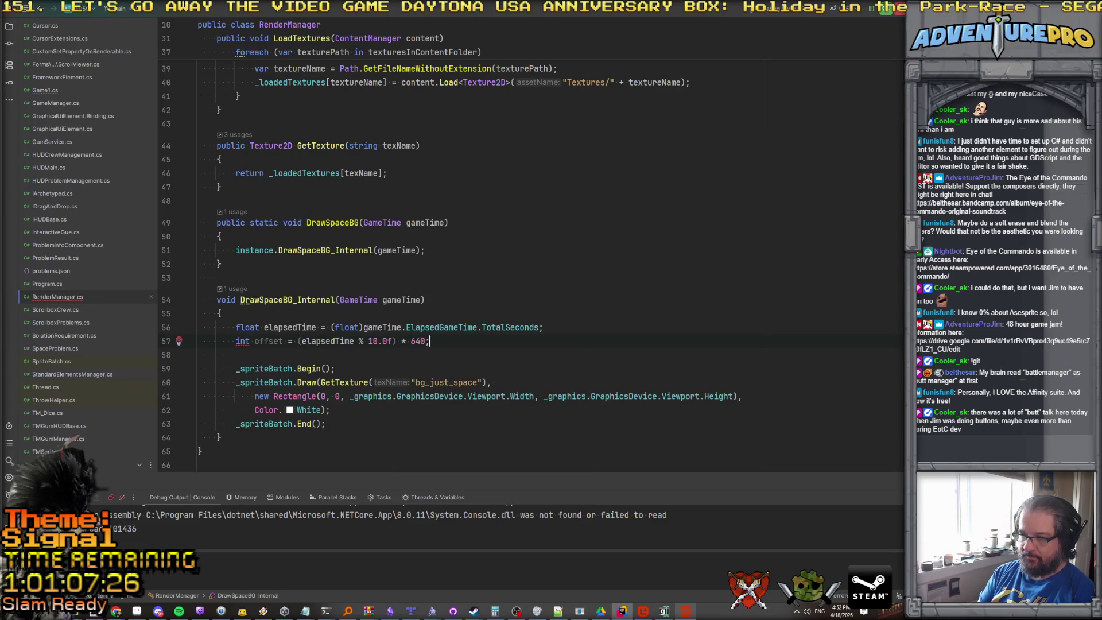
# Wrap the offset as (int)((elapsedTime % 10.0f) * 640).
pyautogui.click(297, 341)
pyautogui.write('(int)(')
pyautogui.click(457, 341)
pyautogui.write(')')
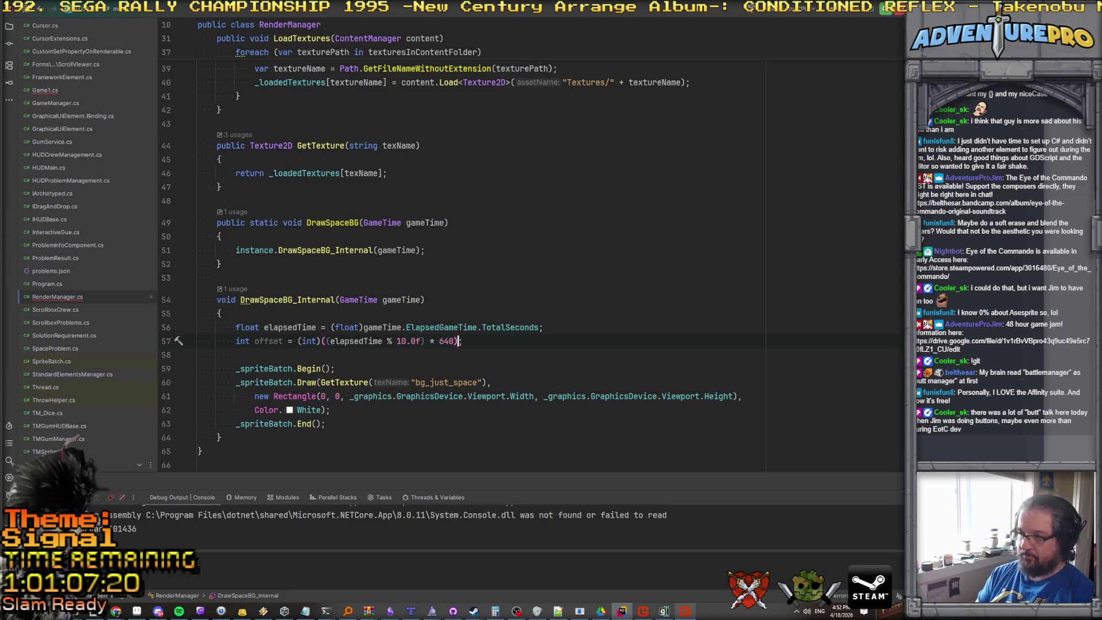
pyautogui.click(283, 342)
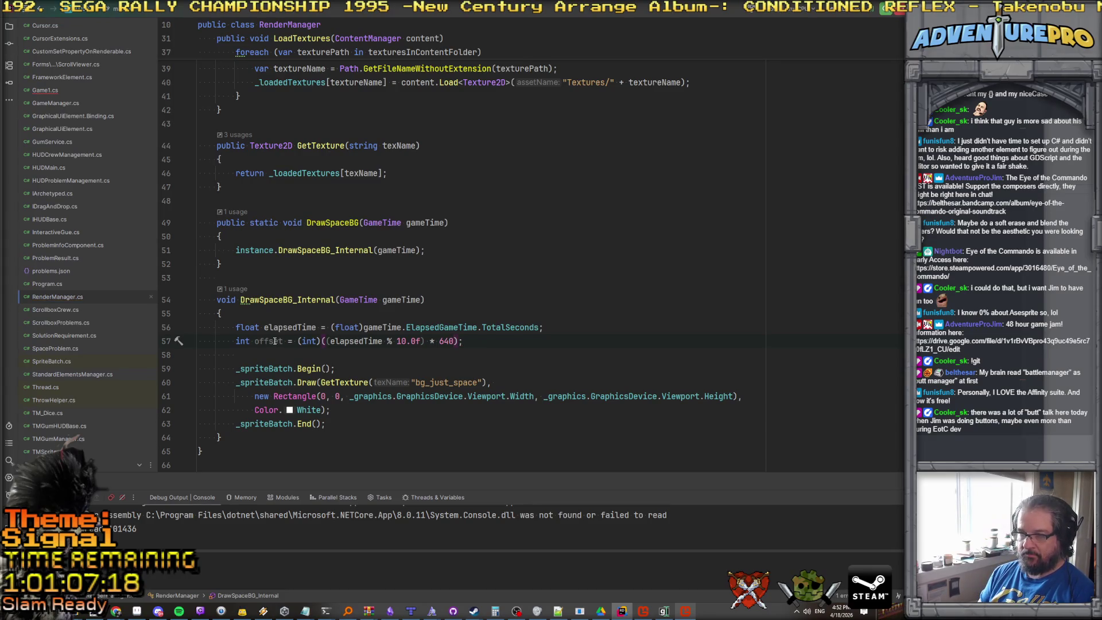
# Change the background Rectangle's x position from 0 to -offset.
pyautogui.click(323, 396)
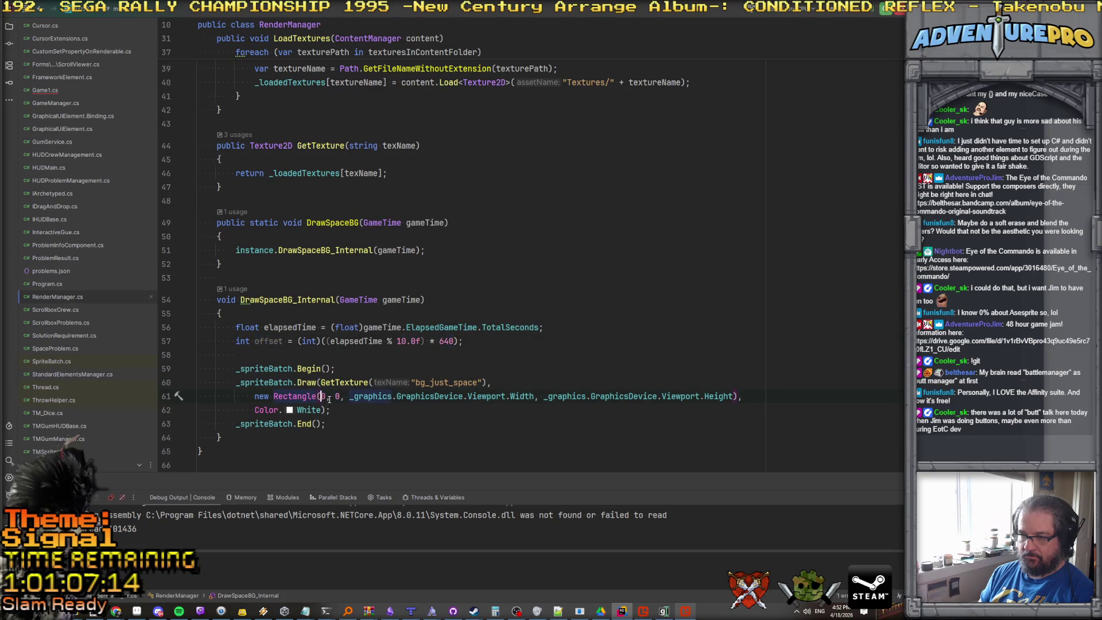
pyautogui.press('BackSpace')
pyautogui.write('-offset')
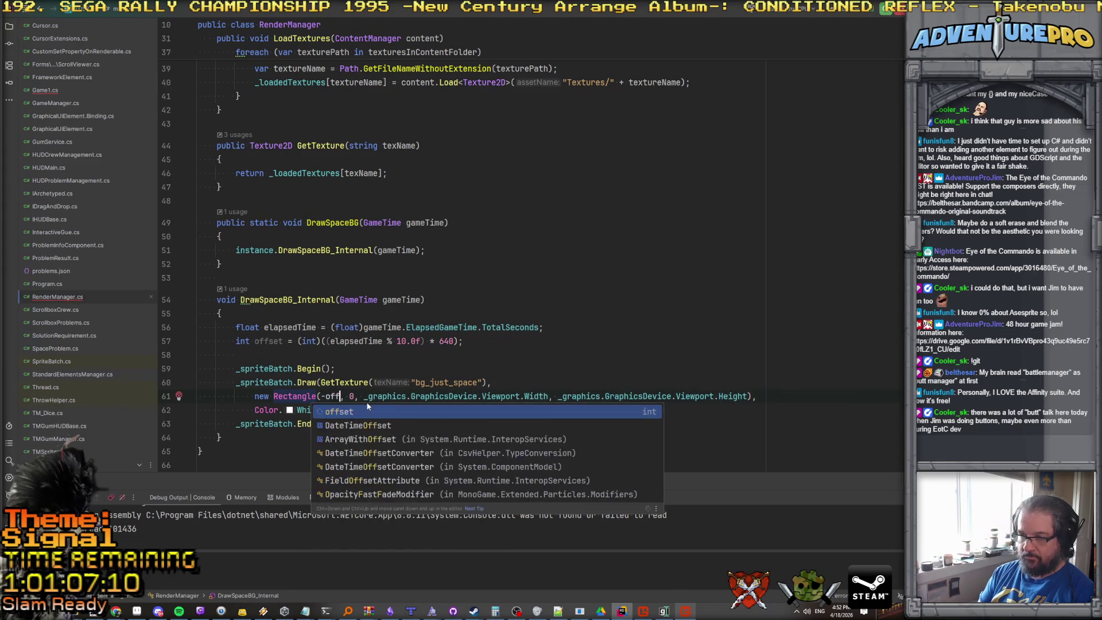
pyautogui.press('Up')
pyautogui.press('Up')
pyautogui.press('Down')
pyautogui.press('Down')
pyautogui.press('Home')
pyautogui.press('Home')
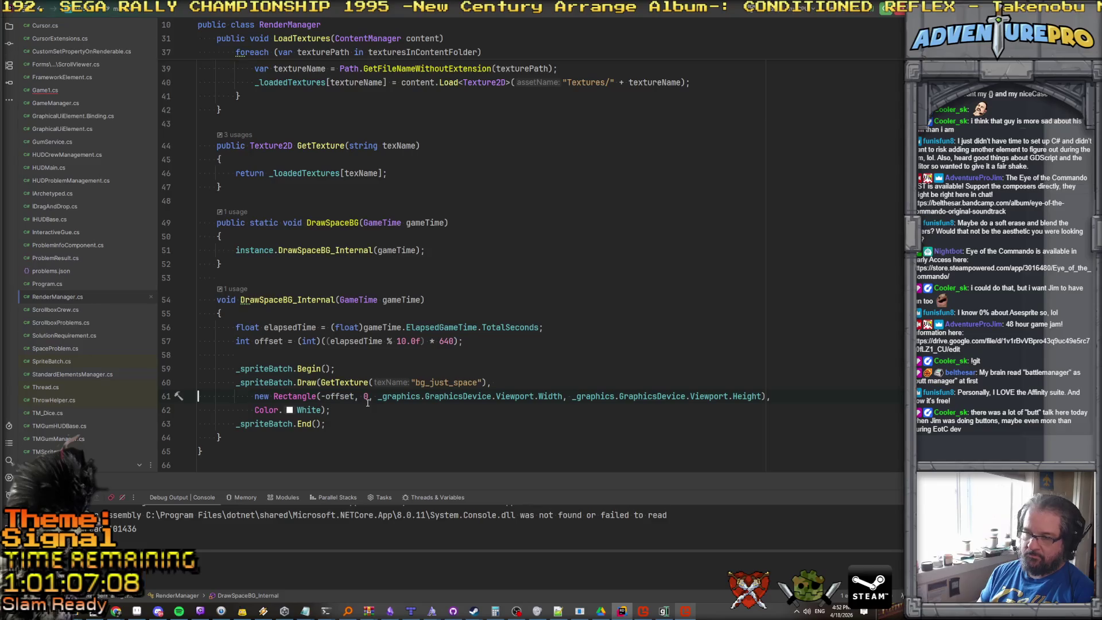
pyautogui.scroll(-1, 363, 390)
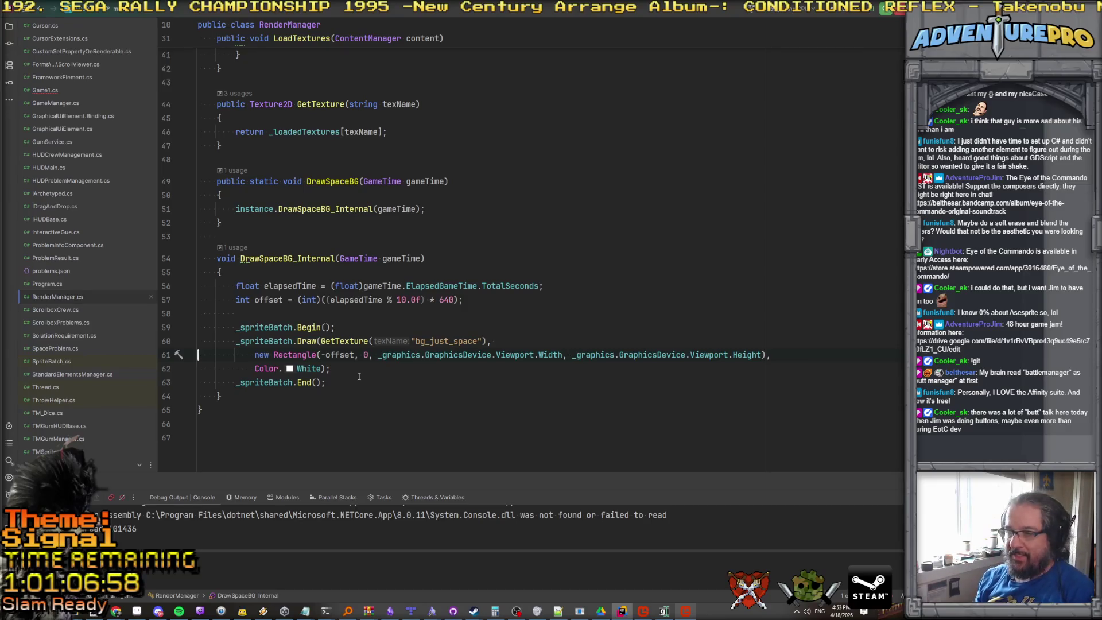
pyautogui.click(425, 300)
# Turn the offset line into float ratio = elapsedTime % 10.0f / 10.0f.
pyautogui.press('Delete')
pyautogui.press('Delete')
pyautogui.press('Delete')
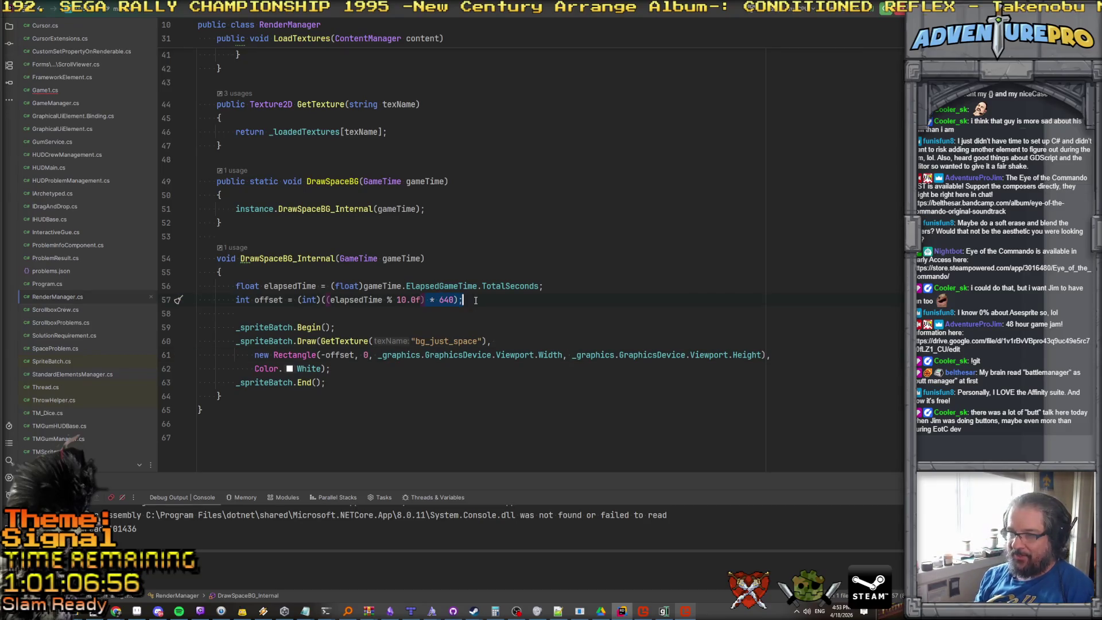
pyautogui.doubleClick(269, 299)
pyautogui.write('ratio')
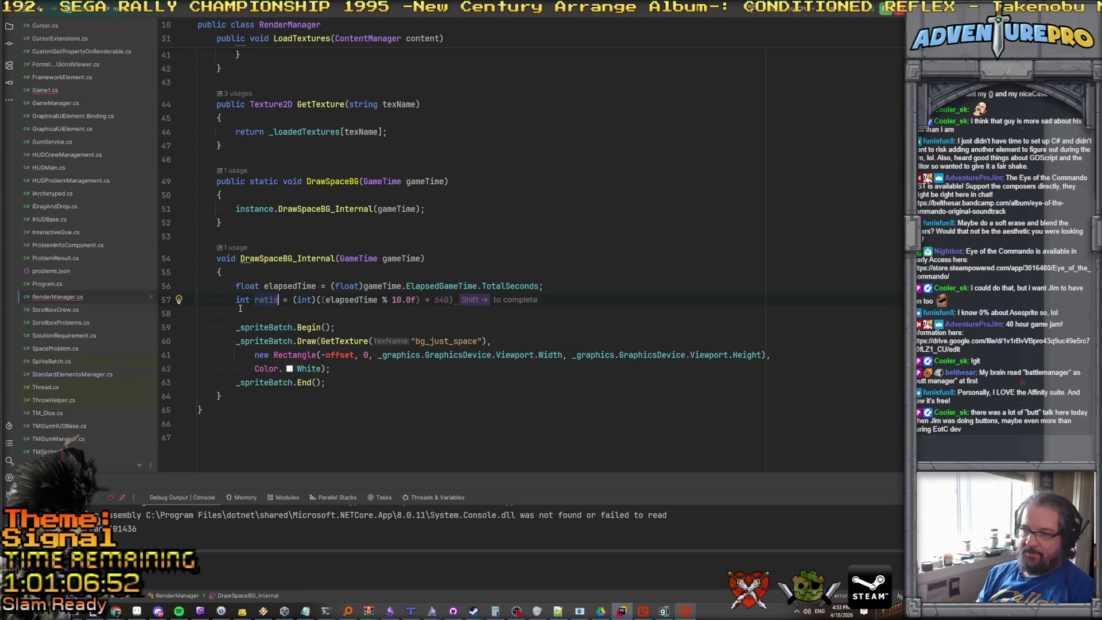
pyautogui.doubleClick(243, 299)
pyautogui.write('float')
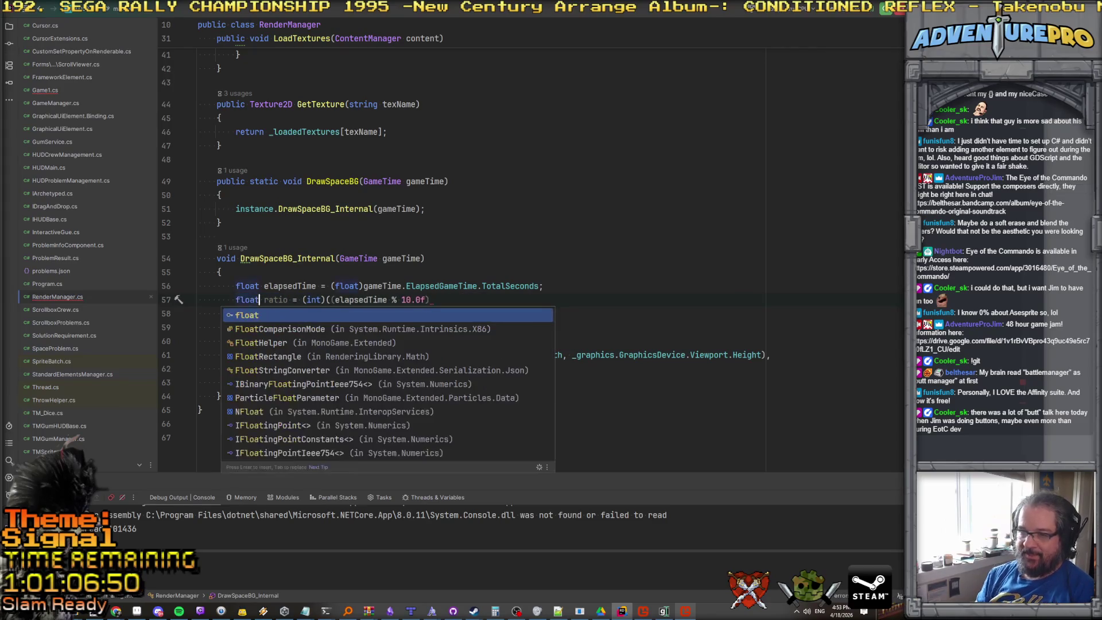
pyautogui.press('Escape')
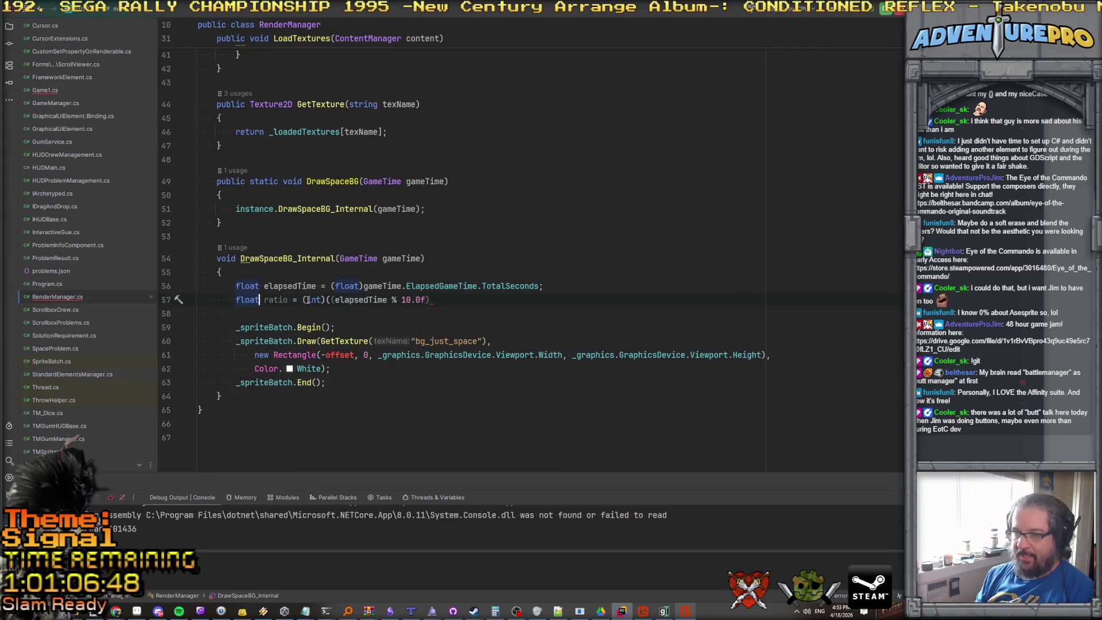
pyautogui.moveTo(304, 300); pyautogui.dragTo(335, 300)
pyautogui.press('BackSpace')
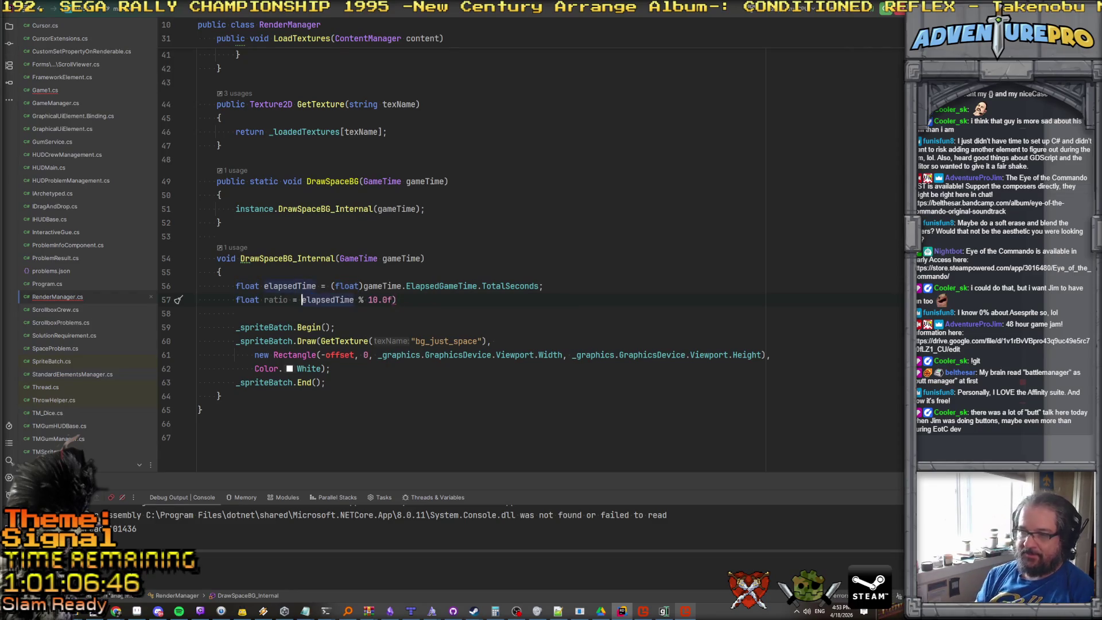
pyautogui.press('End')
pyautogui.write(';')
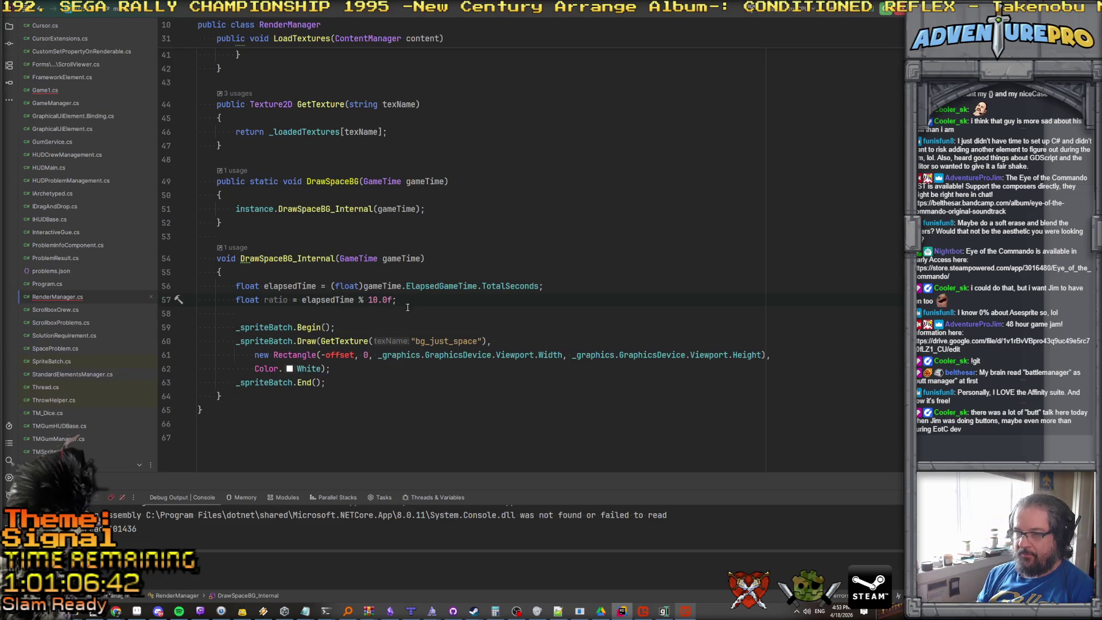
pyautogui.press('BackSpace')
pyautogui.write(' / 1')
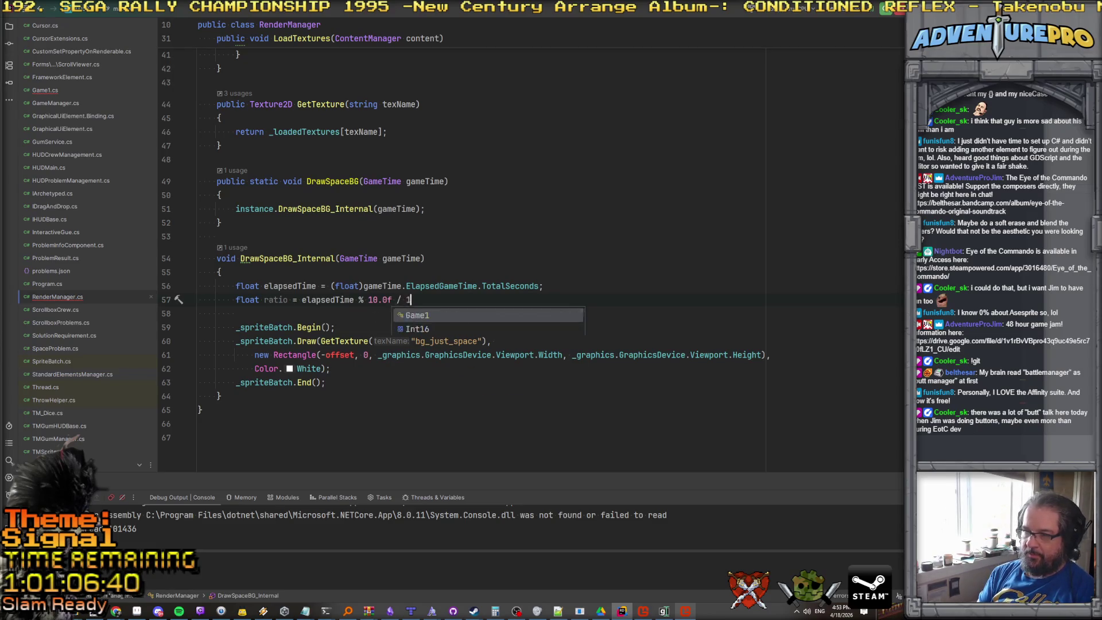
pyautogui.write('0.0f;')
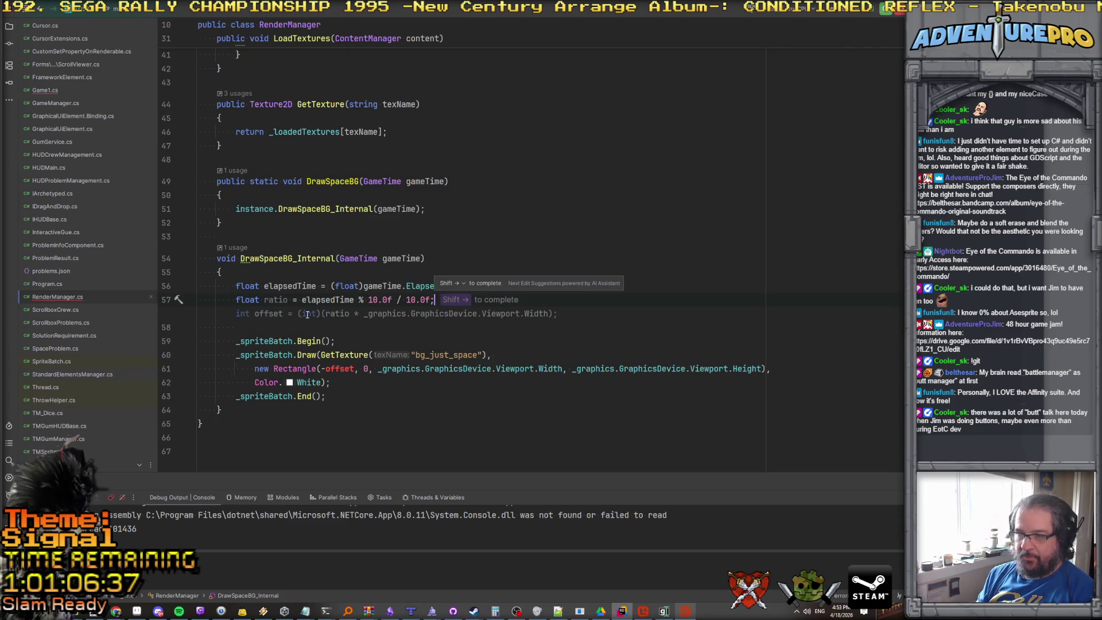
# Accept int offset = (int)(ratio * Viewport.Width) and parenthesize the modulo as (elapsedTime % 10.0f).
pyautogui.hotkey('shift', 'Right')
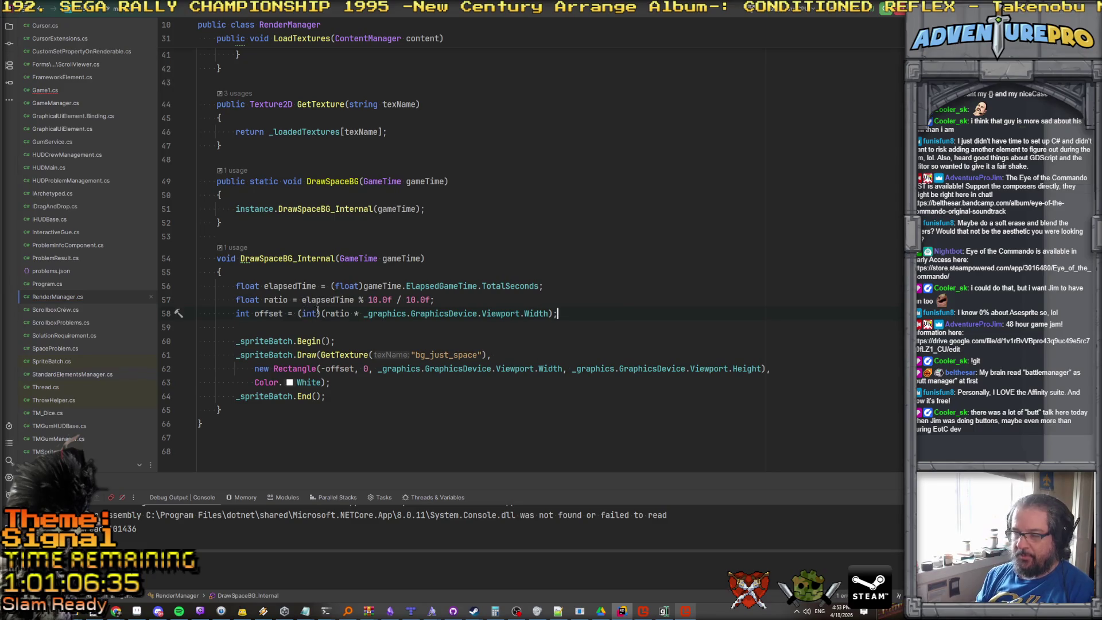
pyautogui.click(303, 300)
pyautogui.write('(')
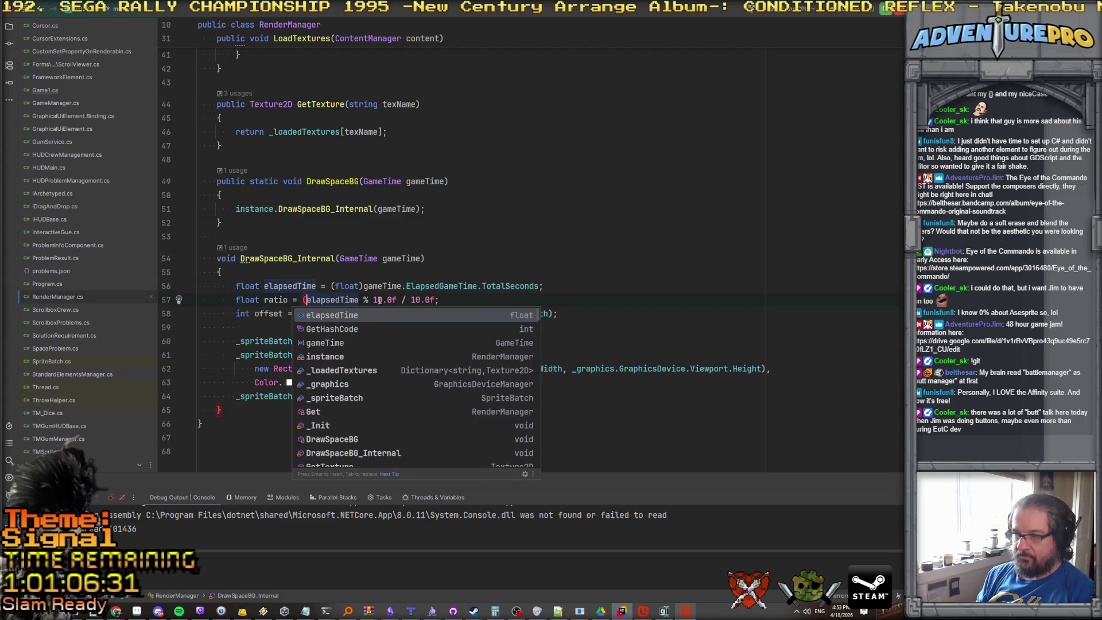
pyautogui.click(396, 300)
pyautogui.write(')')
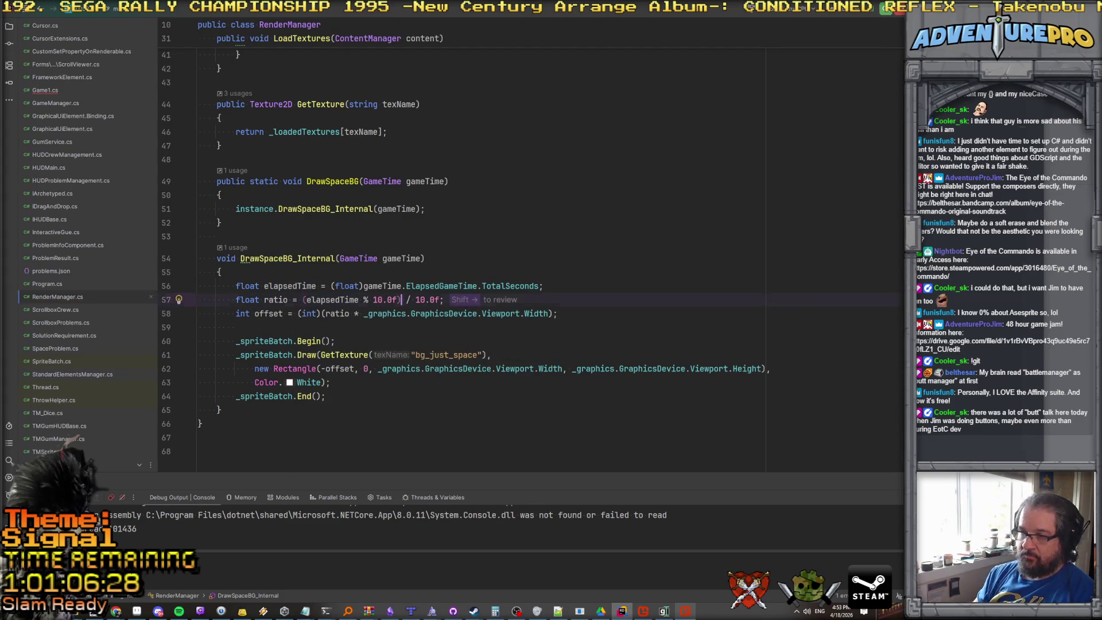
pyautogui.click(423, 330)
pyautogui.scroll(-1, 422, 336)
pyautogui.click(360, 333)
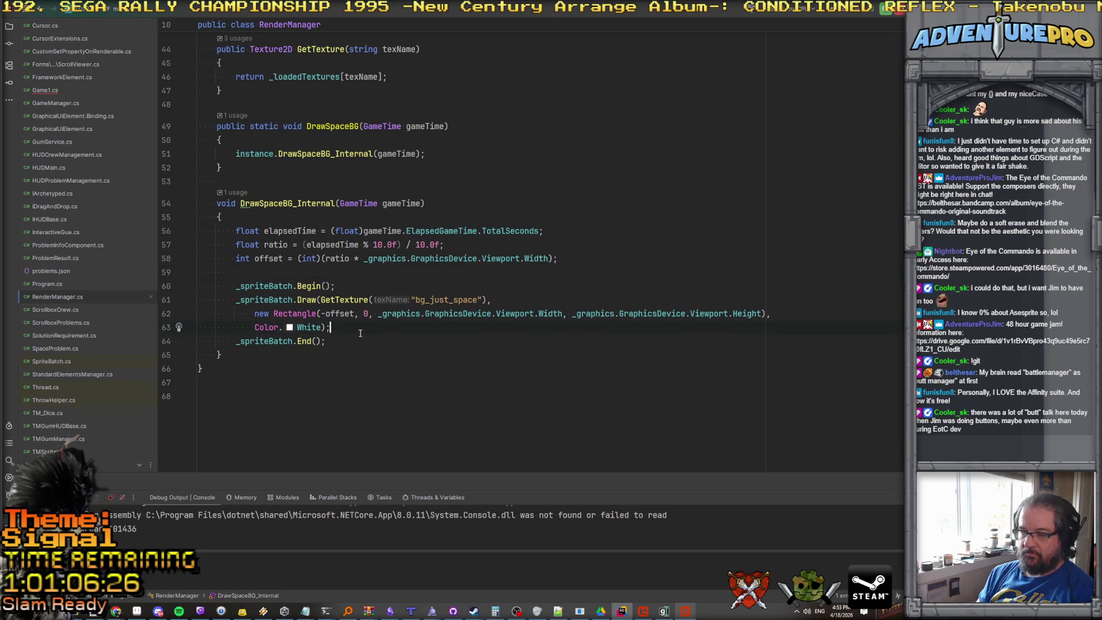
# Duplicate the bg_just_space Draw call and make the copy's Rectangle start at +offset.
pyautogui.moveTo(345, 331); pyautogui.dragTo(190, 320)
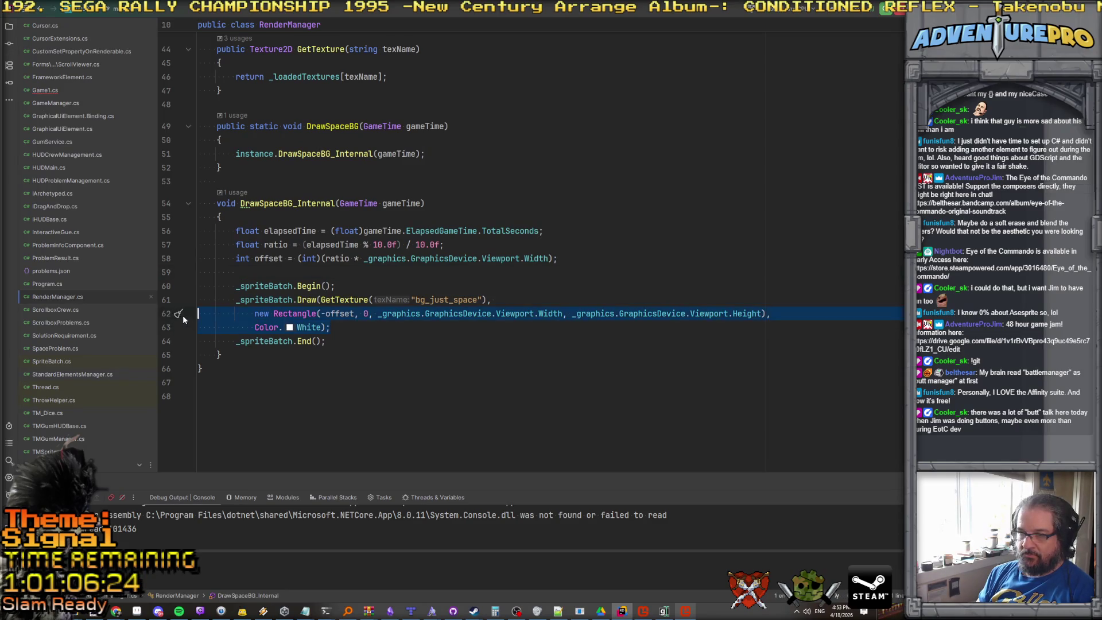
pyautogui.click(346, 327)
pyautogui.write('_spriteBatch.Draw(GetTexture("bg_just_space"),             new Rectangle(-offset, 0, _graphics.GraphicsDevice.Viewport.Width, _graphics.GraphicsDevice.Viewport.Height),             Color.White);')
pyautogui.click(322, 354)
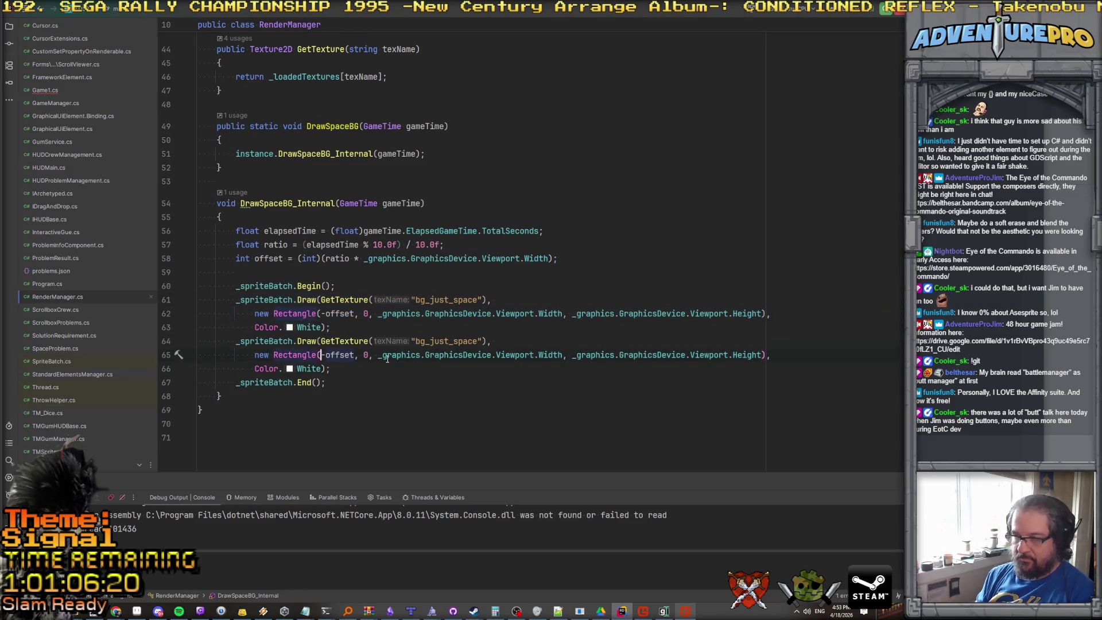
pyautogui.press('Delete')
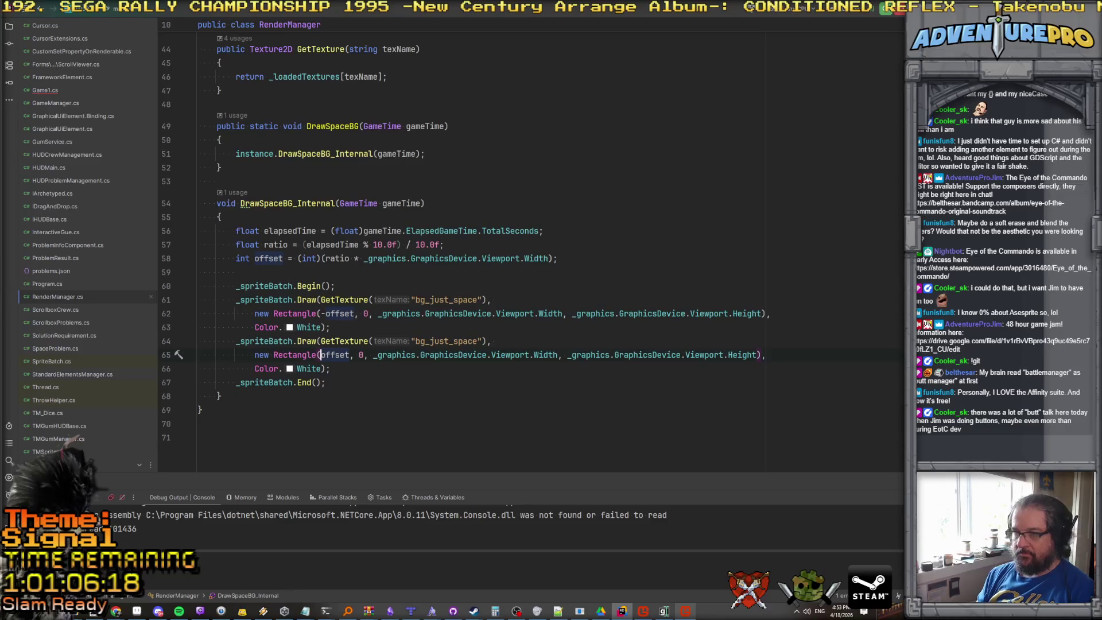
pyautogui.click(536, 284)
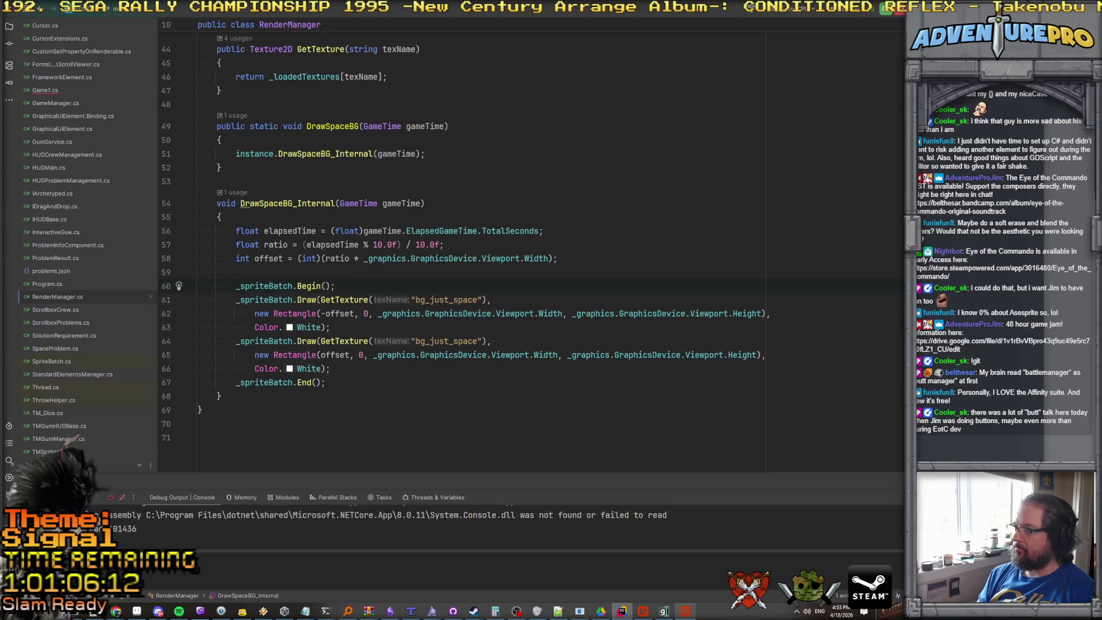
# Change Game1's Draw call to RenderManager.DrawSpaceBG(gameTime), then run the game and close it.
pyautogui.click(31, 90)
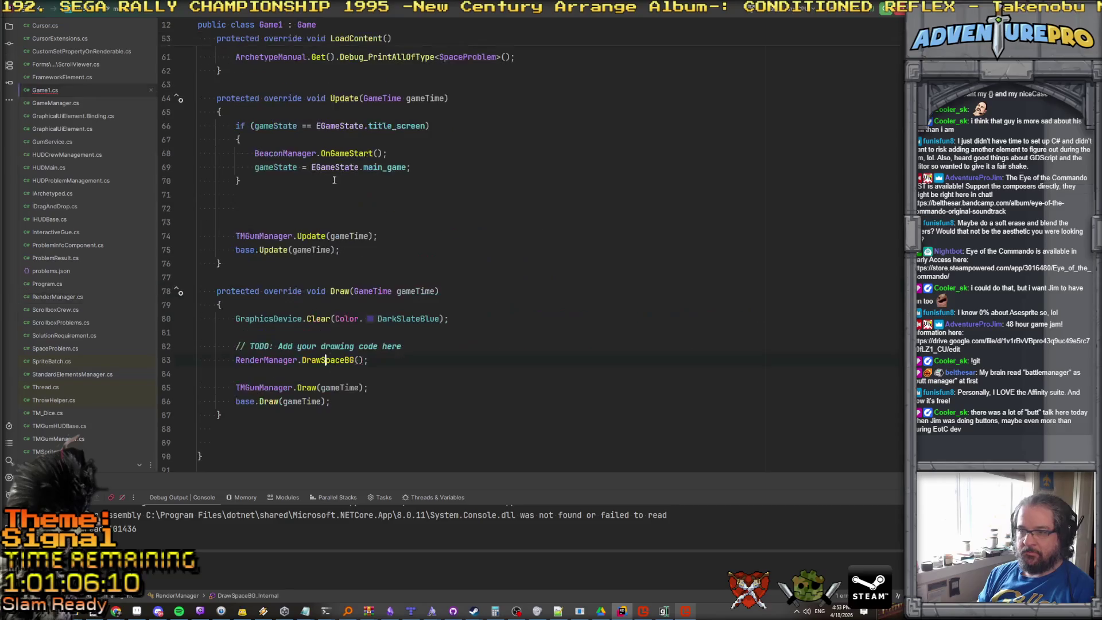
pyautogui.write('gameT')
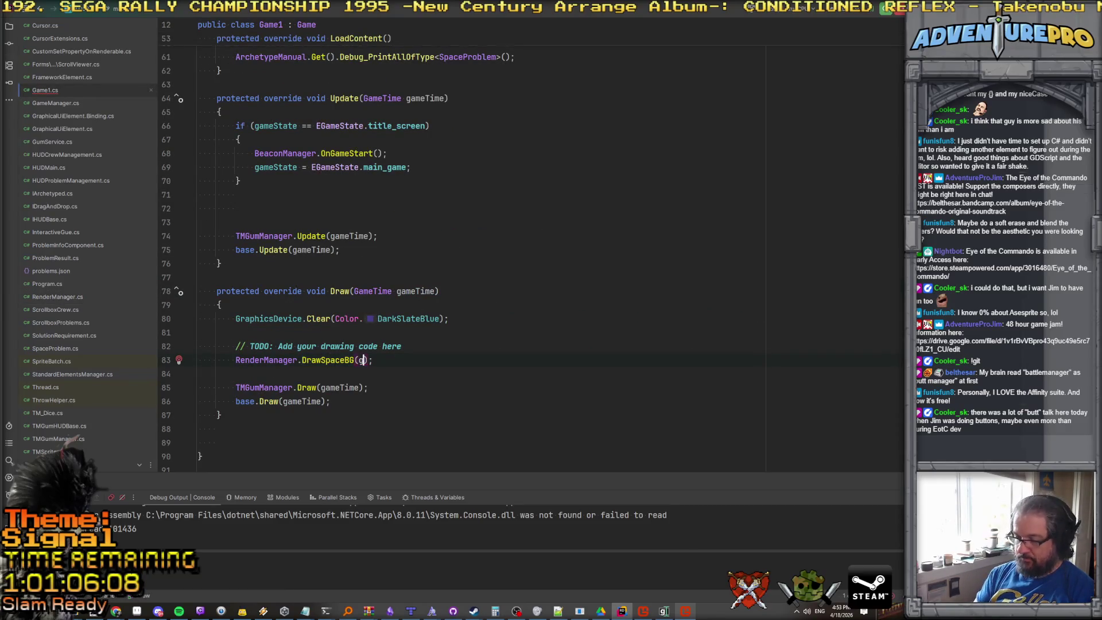
pyautogui.write('ime')
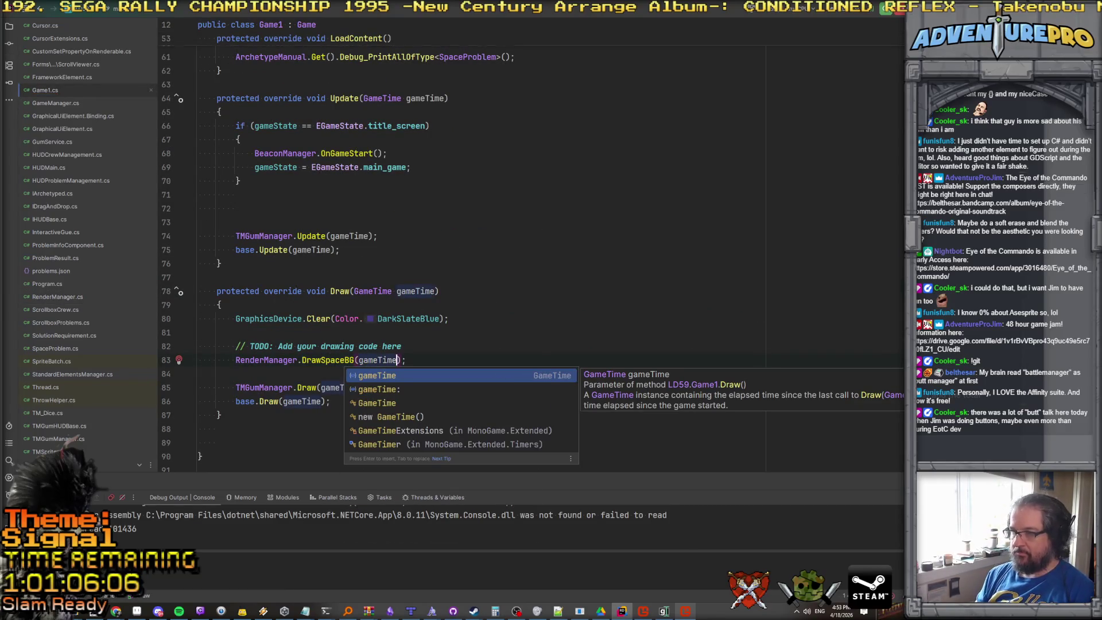
pyautogui.press('Escape')
pyautogui.click(387, 153)
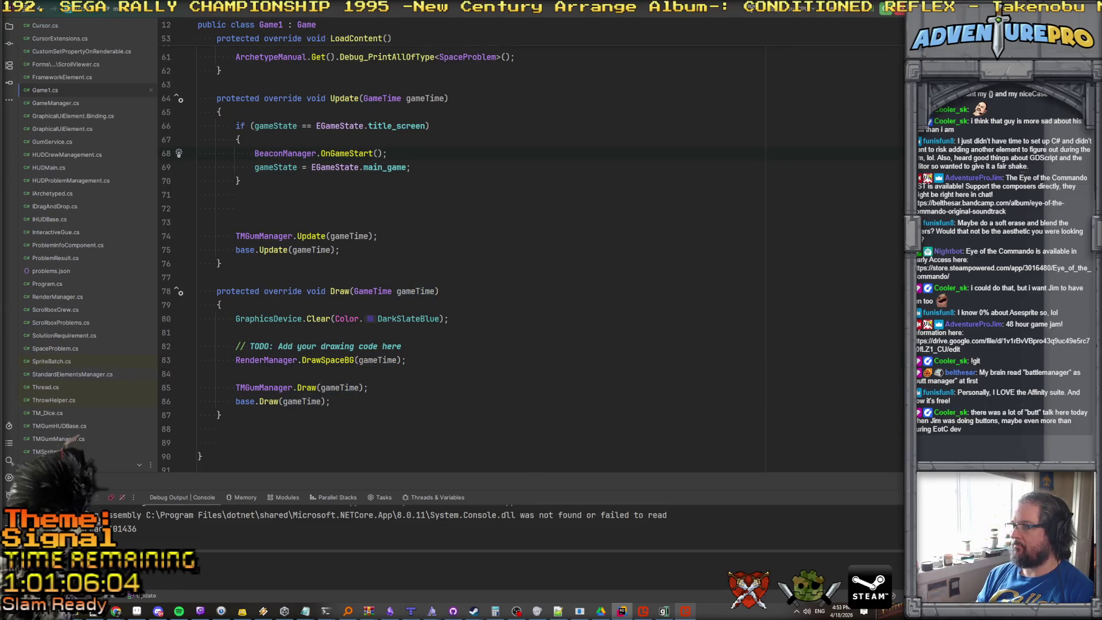
pyautogui.press('F5')
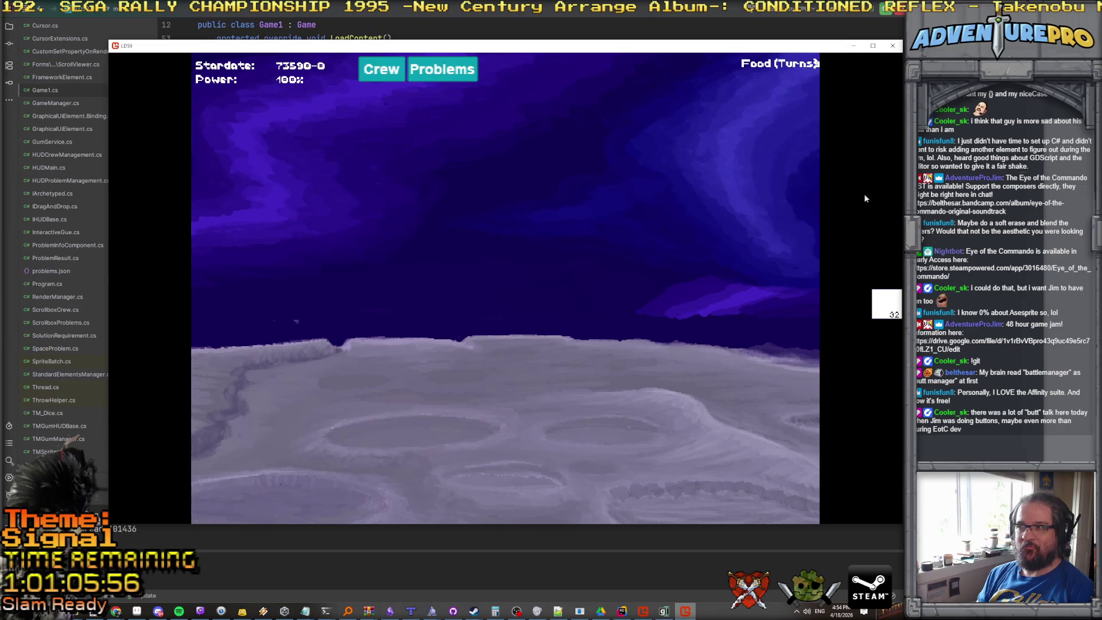
pyautogui.click(893, 46)
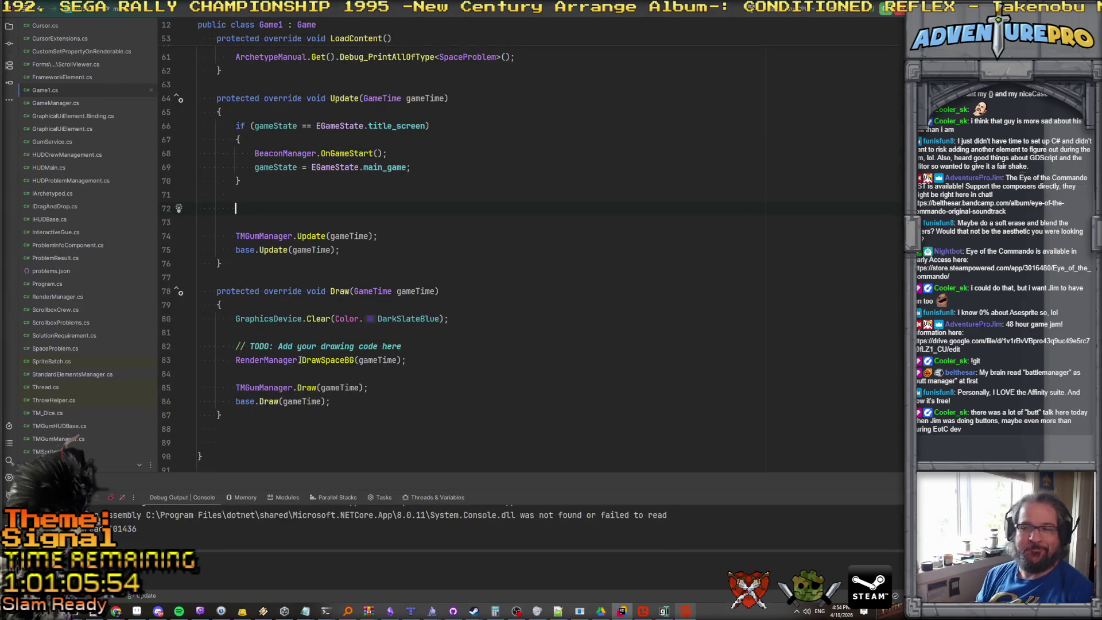
# In DrawSpaceBG, set the second Rectangle's x to -offset + Viewport.Width and check the debug run.
pyautogui.keyDown('ctrl'); pyautogui.click(329, 365); pyautogui.keyUp('ctrl')
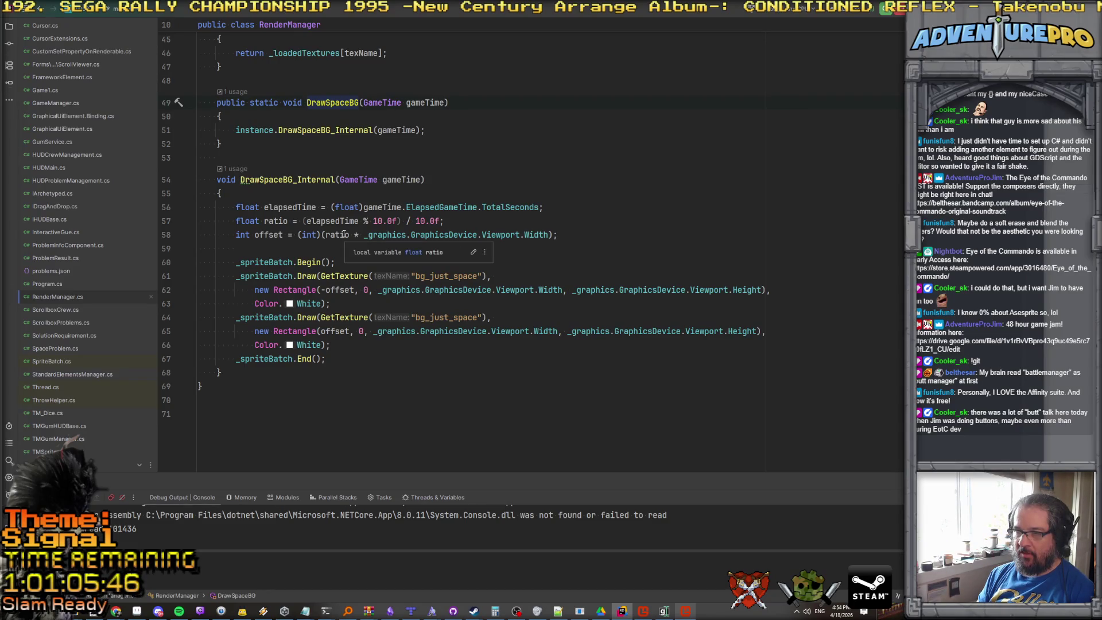
pyautogui.click(340, 290)
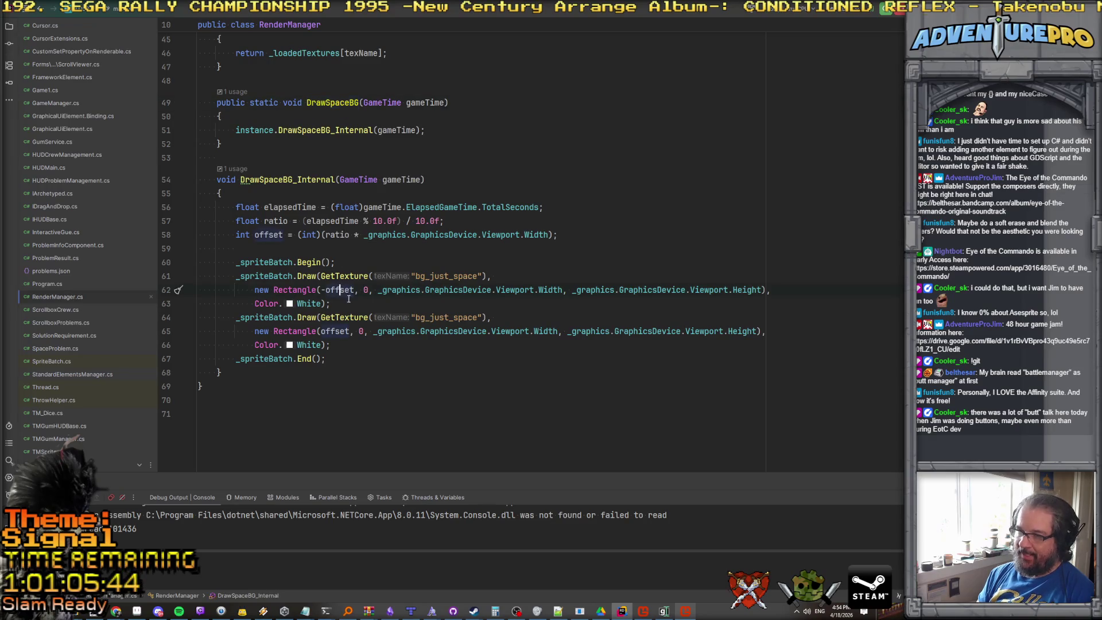
pyautogui.click(350, 331)
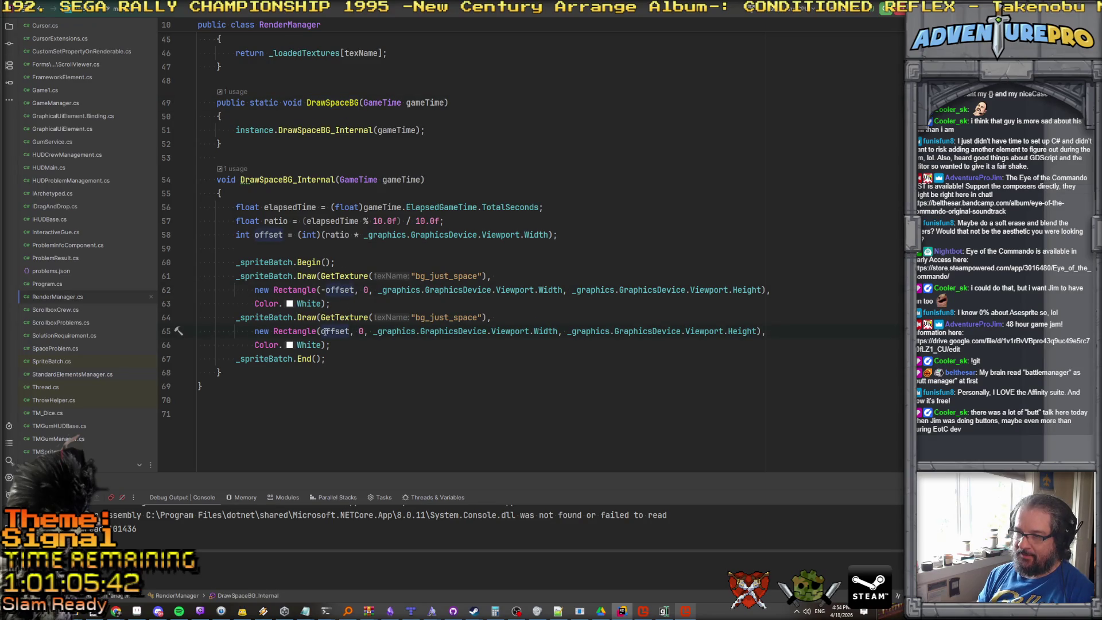
pyautogui.hotkey('ctrl', 'Left')
pyautogui.write('-')
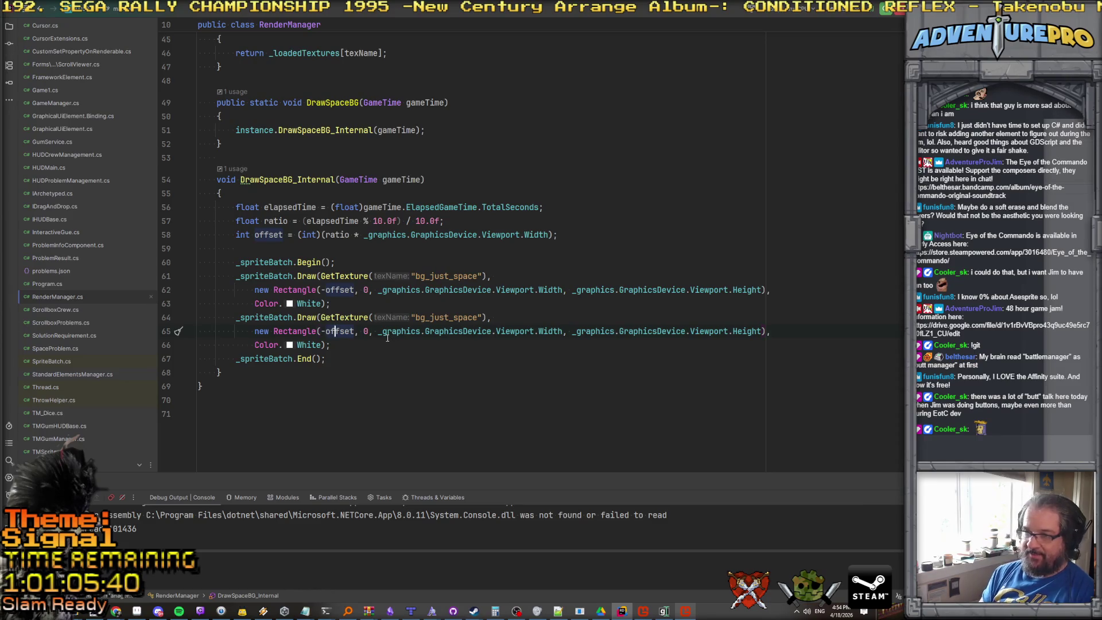
pyautogui.write(' +')
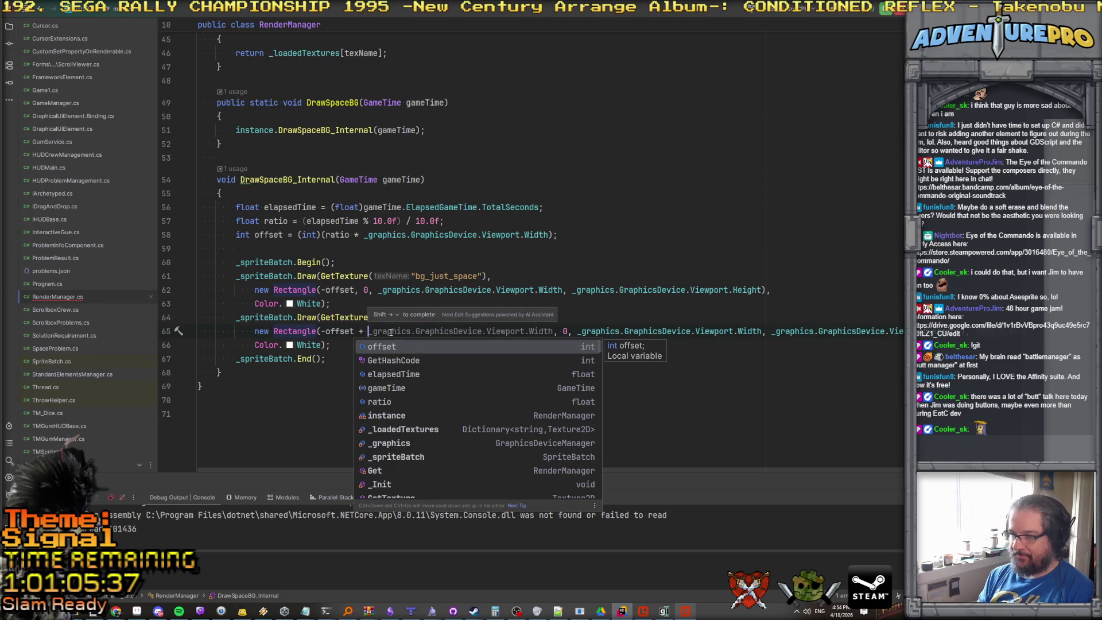
pyautogui.press('Tab')
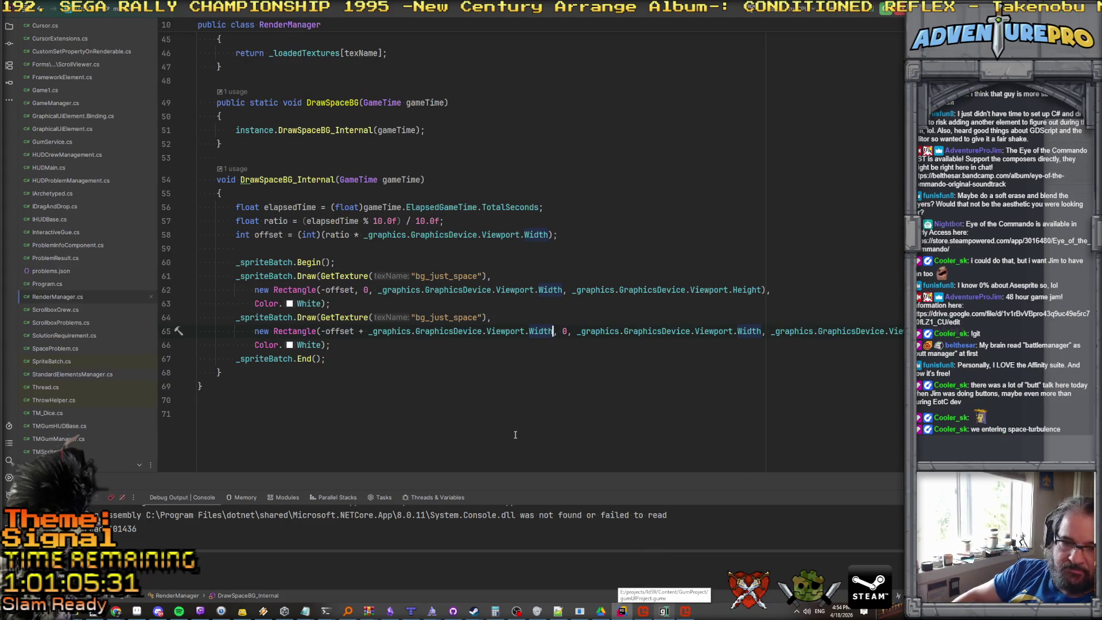
pyautogui.click(687, 609)
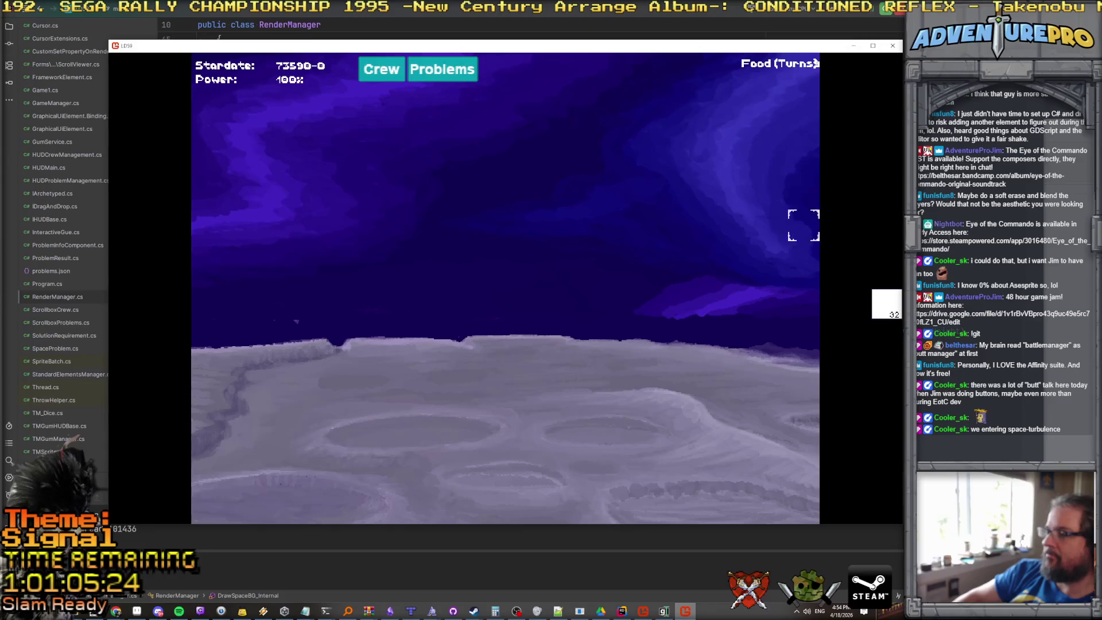
pyautogui.hotkey('alt', 'Tab')
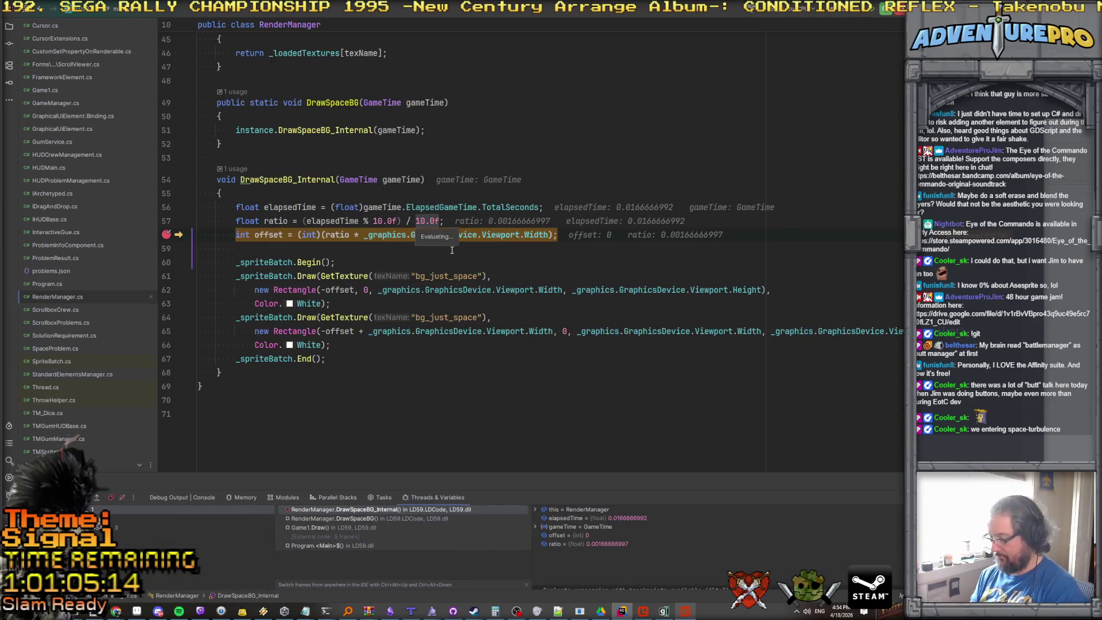
# Change elapsedTime to gameTime.TotalGameTime.TotalSeconds and resume the debug run twice.
pyautogui.doubleClick(519, 208)
pyautogui.press('BackSpace')
pyautogui.press('BackSpace')
pyautogui.press('BackSpace')
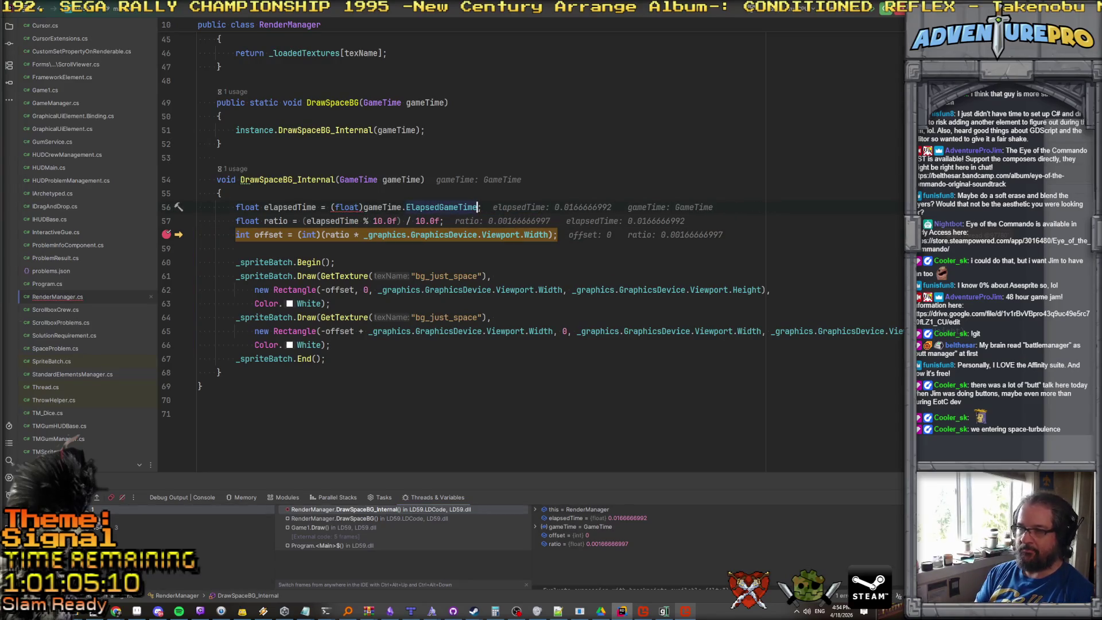
pyautogui.write('time')
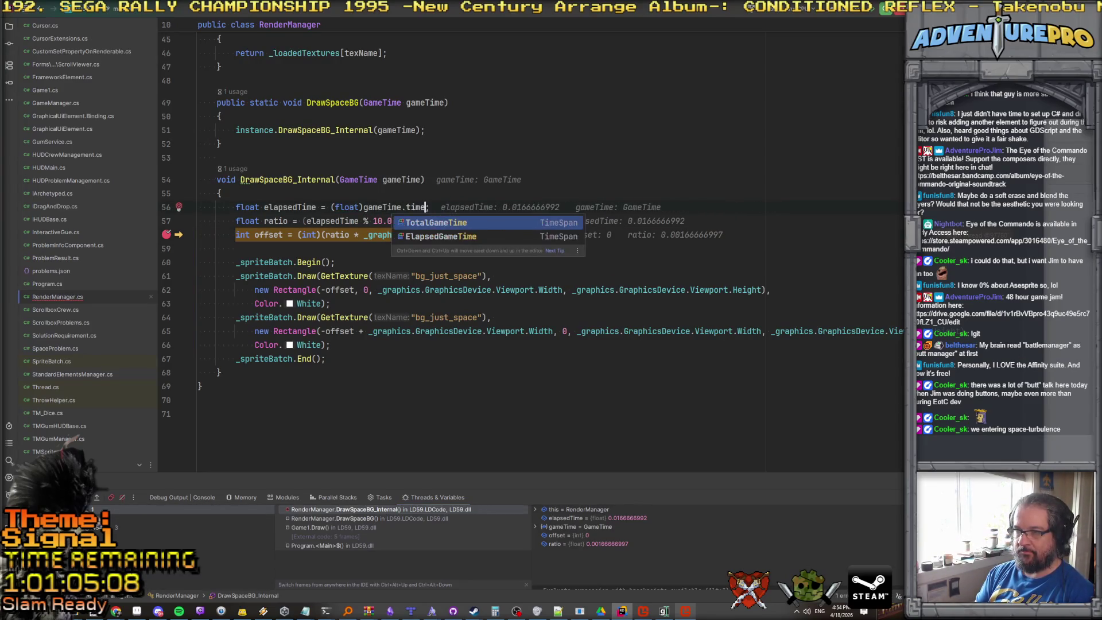
pyautogui.press('Return')
pyautogui.write('.')
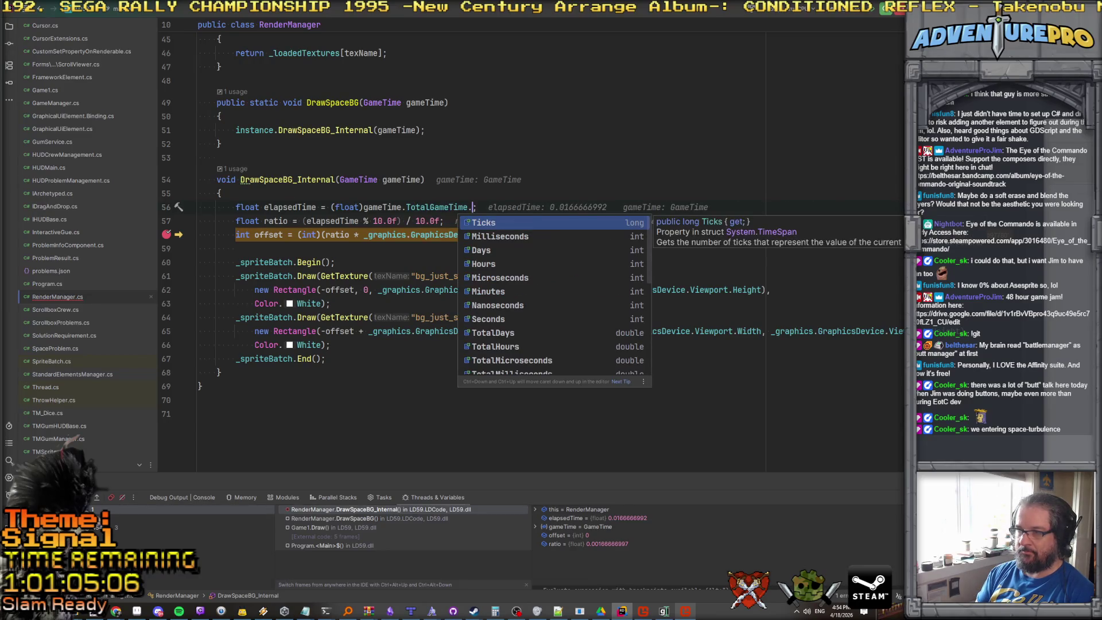
pyautogui.write('se')
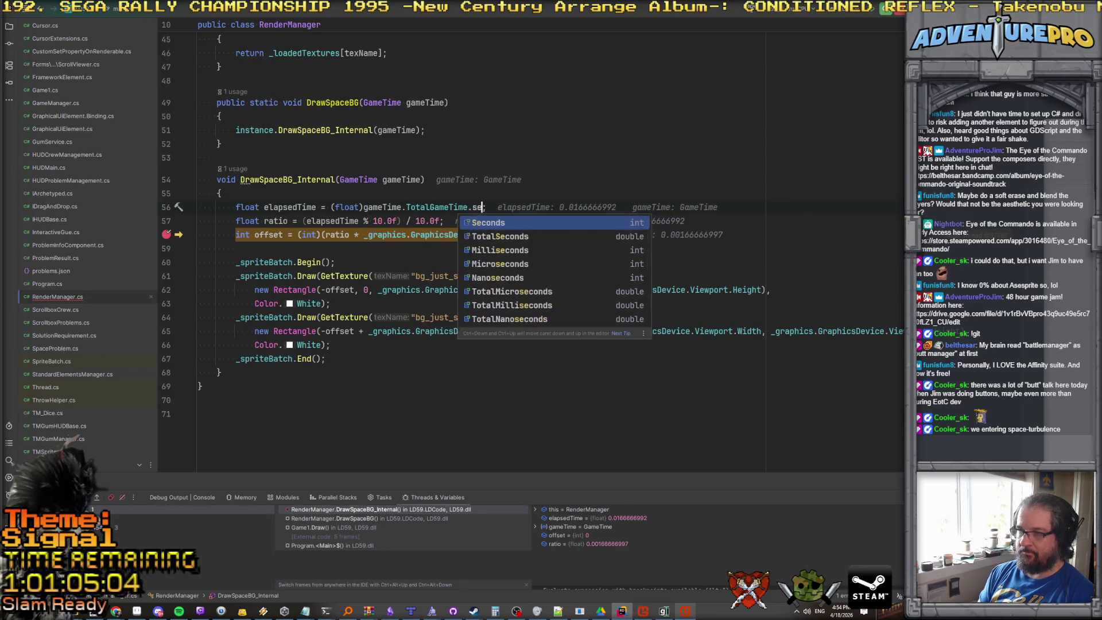
pyautogui.press('Down')
pyautogui.press('Down')
pyautogui.press('Up')
pyautogui.press('Return')
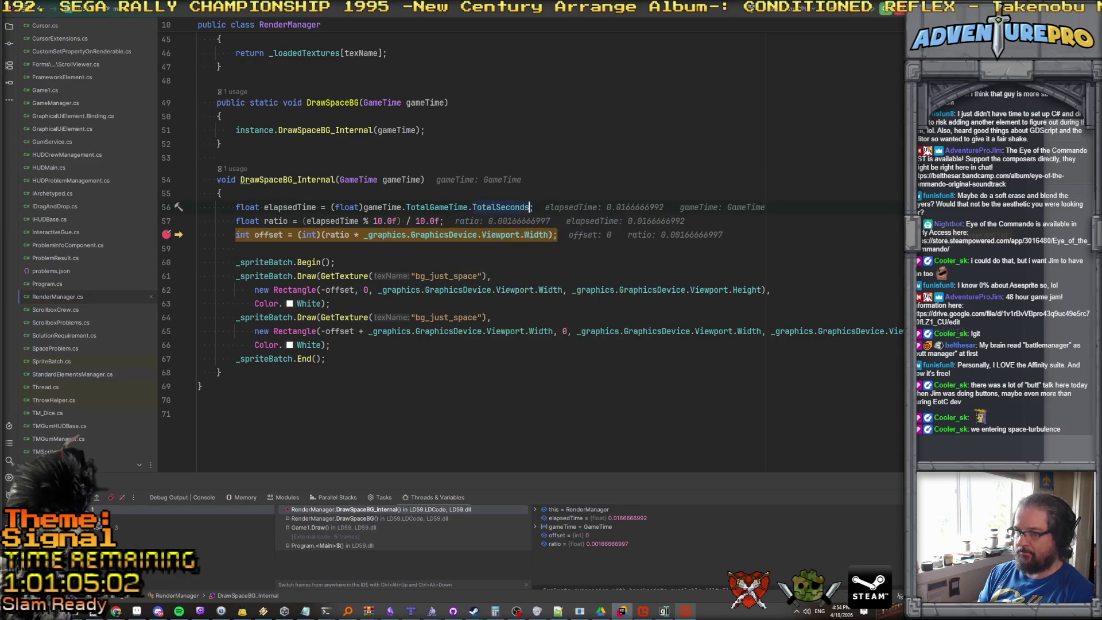
pyautogui.press('F5')
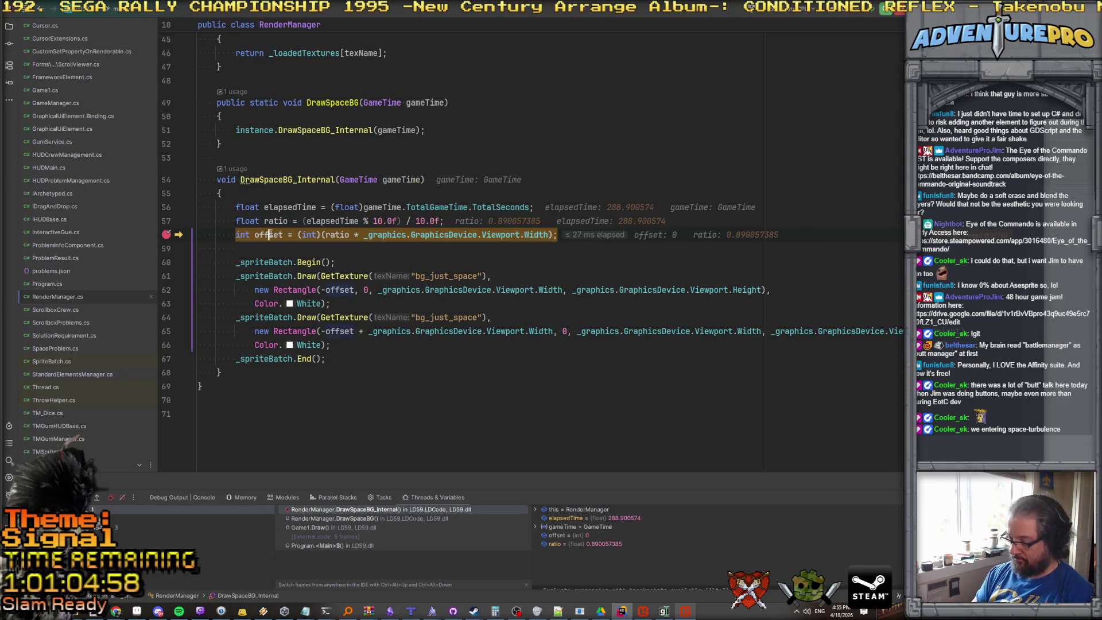
pyautogui.press('F5')
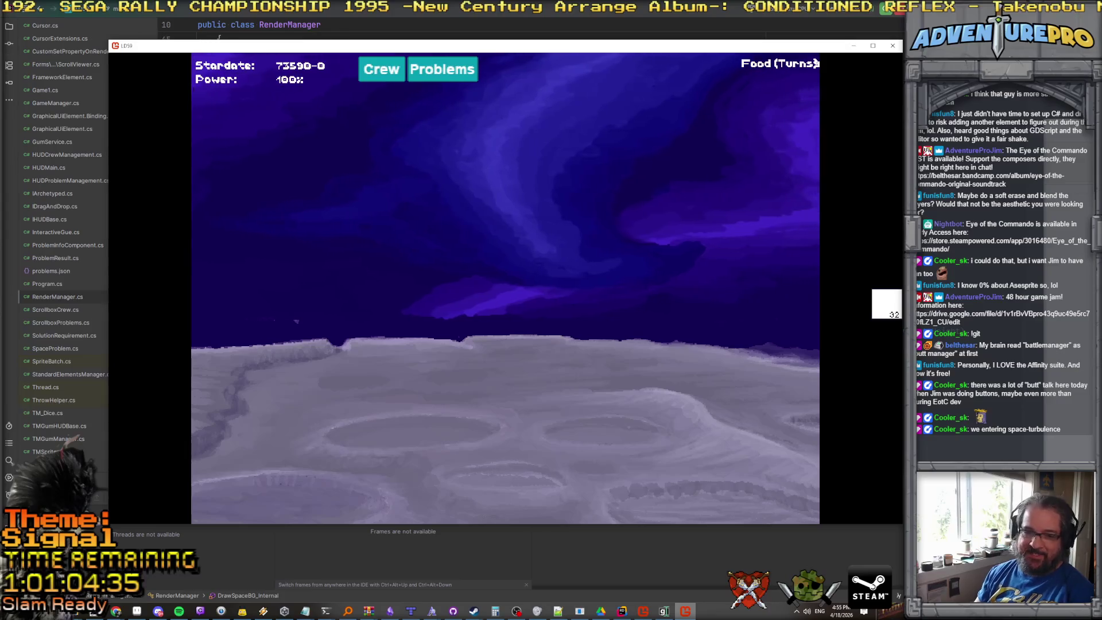
# End debugging and declare a seconds-for-full-rotation variable of 30.0f at the method start.
pyautogui.press('Escape')
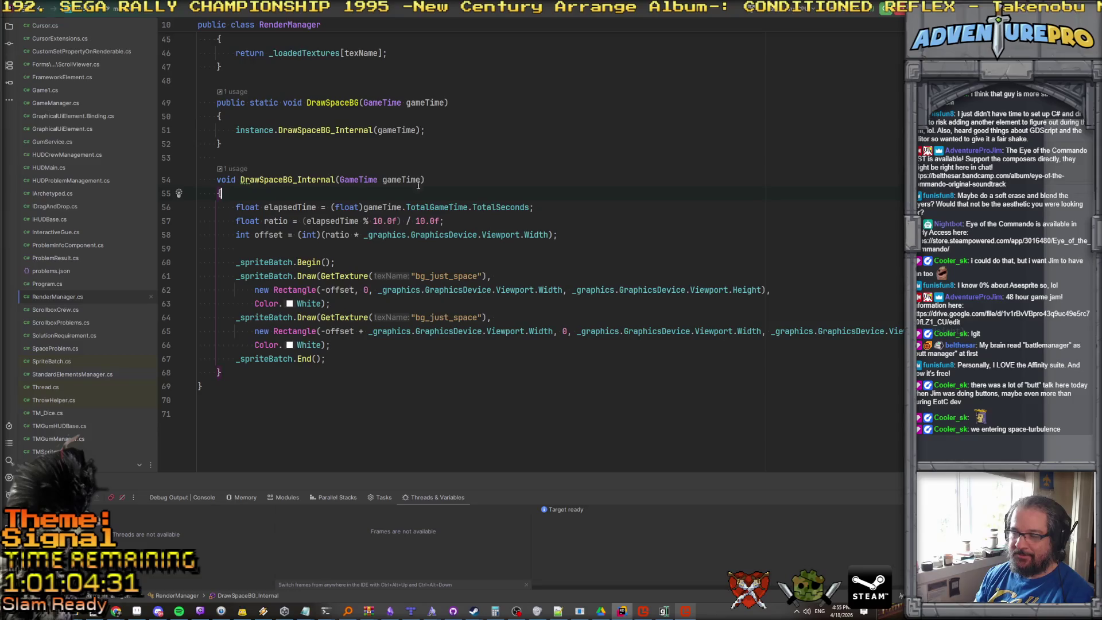
pyautogui.press('Return')
pyautogui.press('Return')
pyautogui.press('Up')
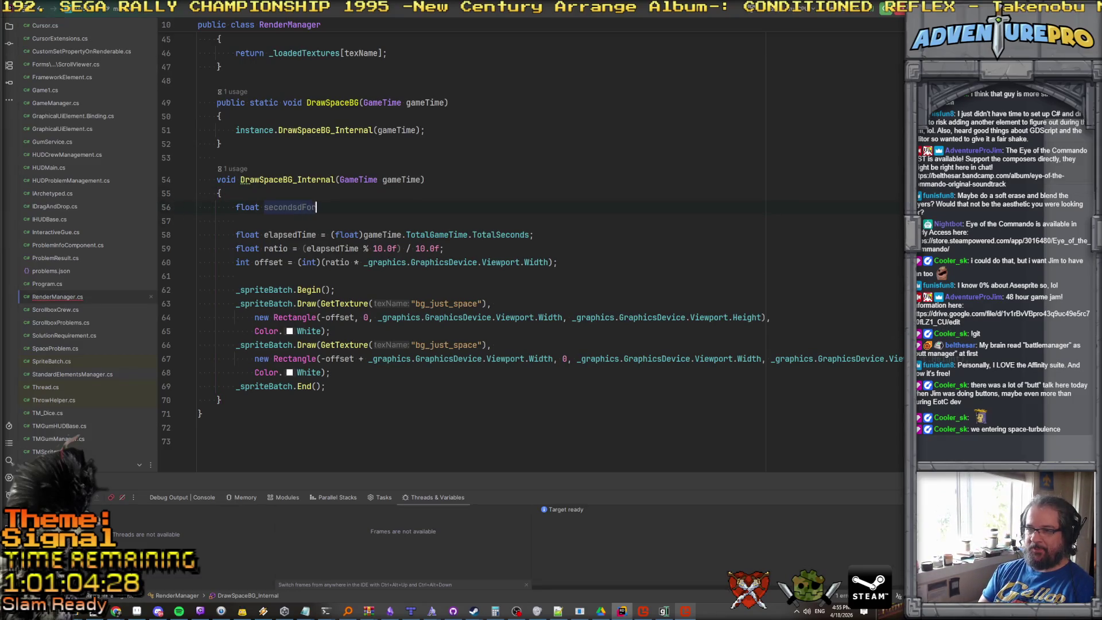
pyautogui.write('FullRotato =')
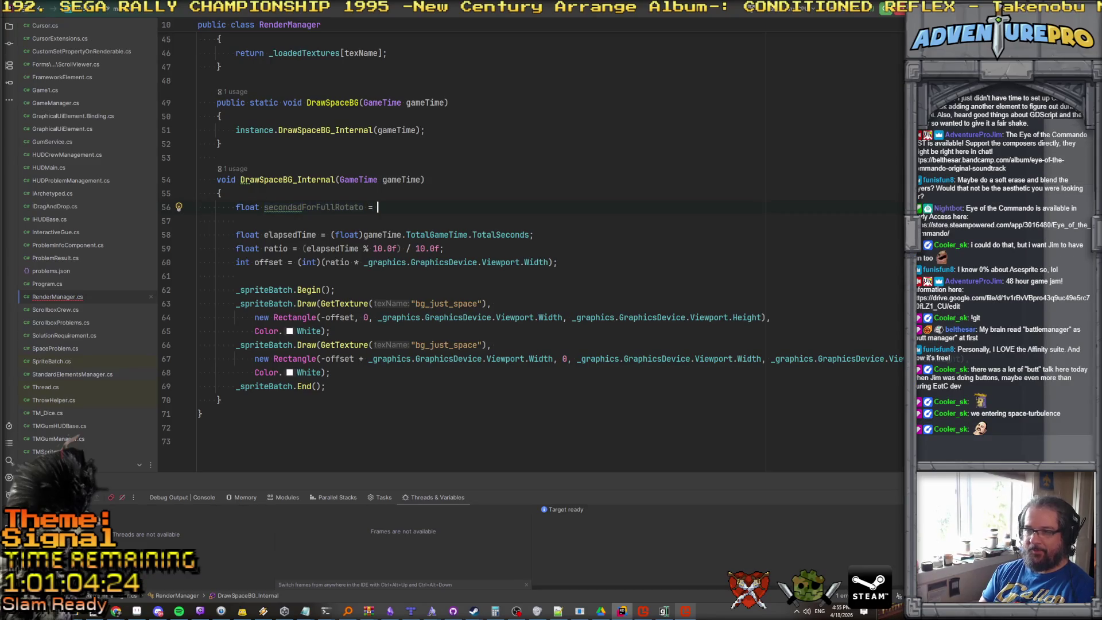
pyautogui.write('30.0f;')
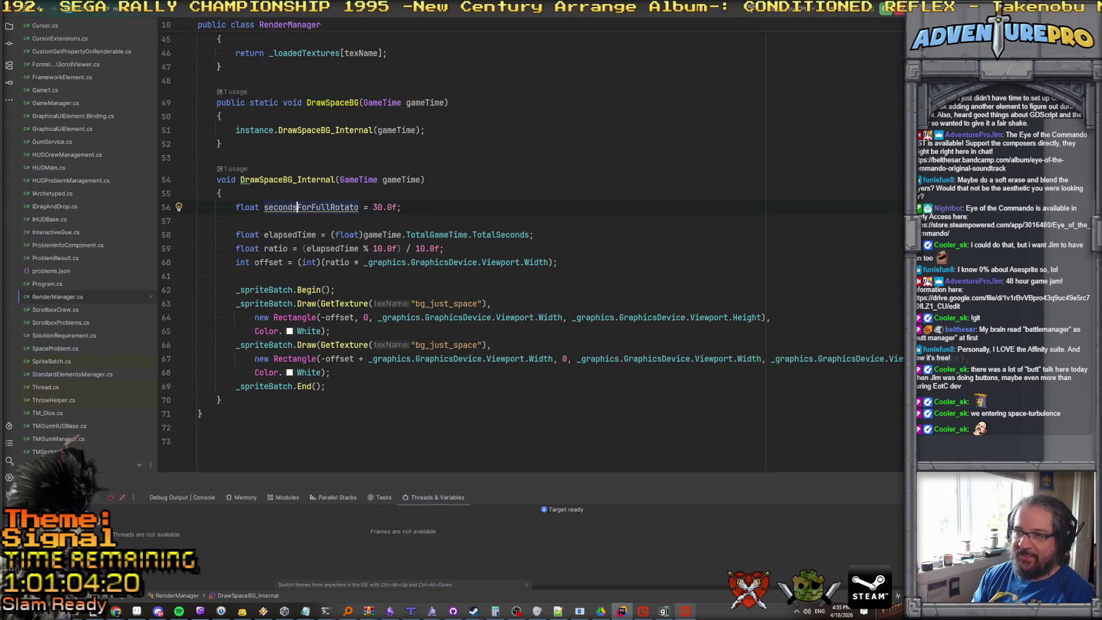
# Replace both 10.0f literals with the new rotation variable and check the running game.
pyautogui.doubleClick(306, 209)
pyautogui.hotkey('ctrl', 'c')
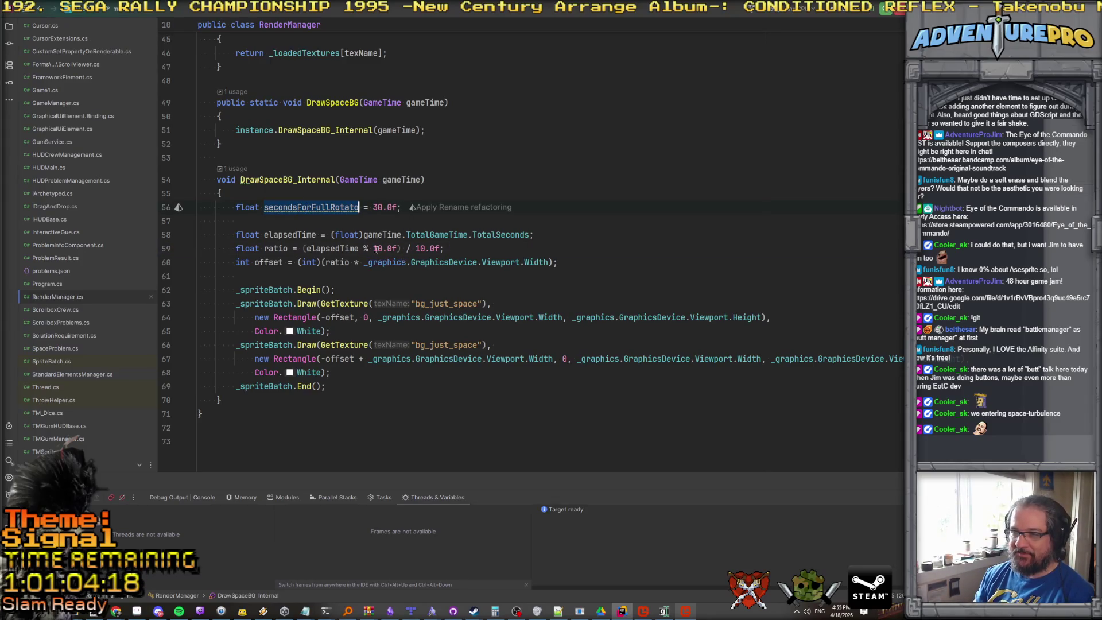
pyautogui.write('sec')
pyautogui.press('Return')
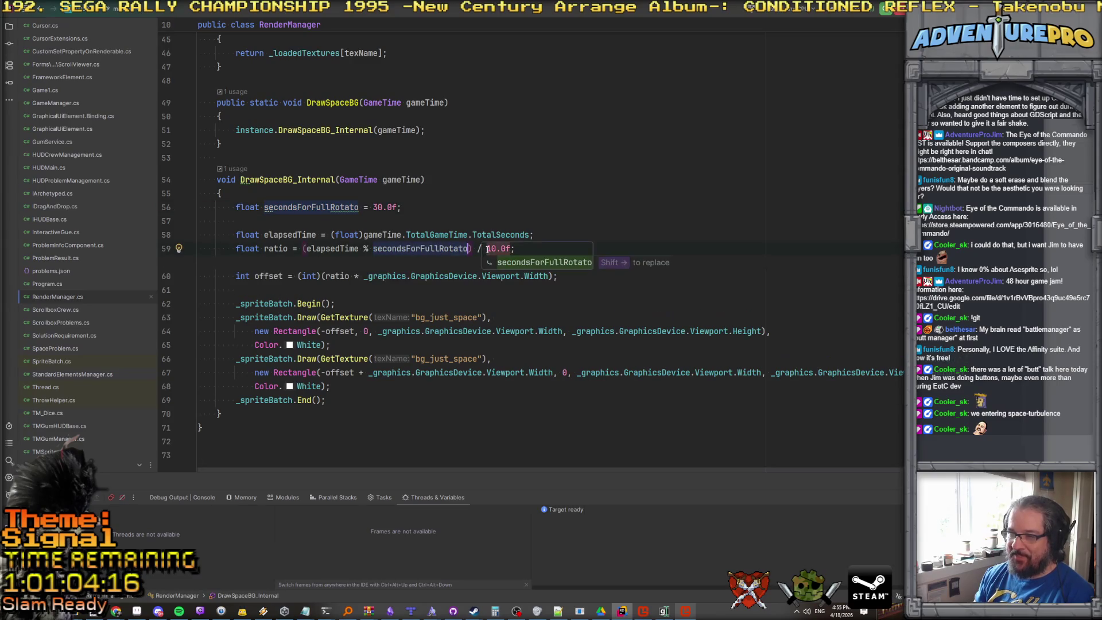
pyautogui.hotkey('ctrl', 'v')
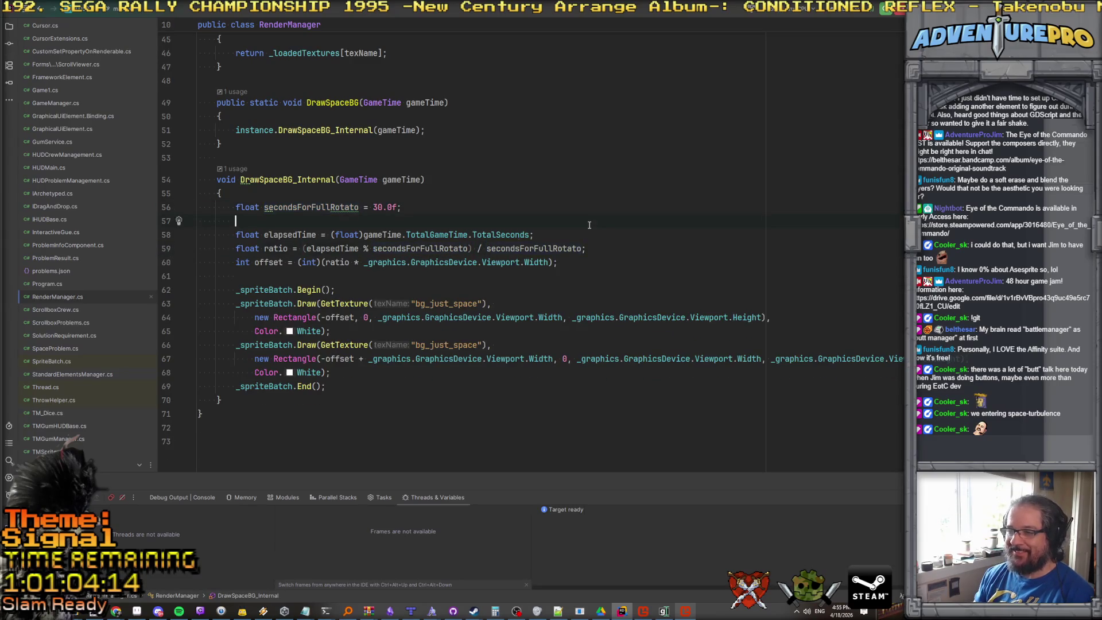
pyautogui.click(298, 207)
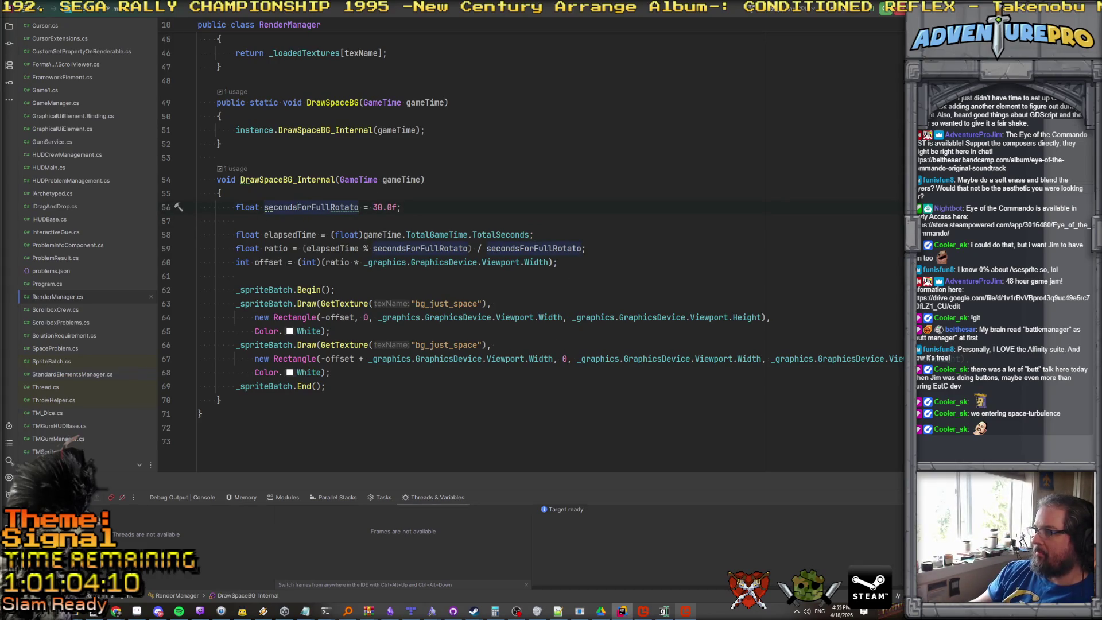
pyautogui.click(600, 610)
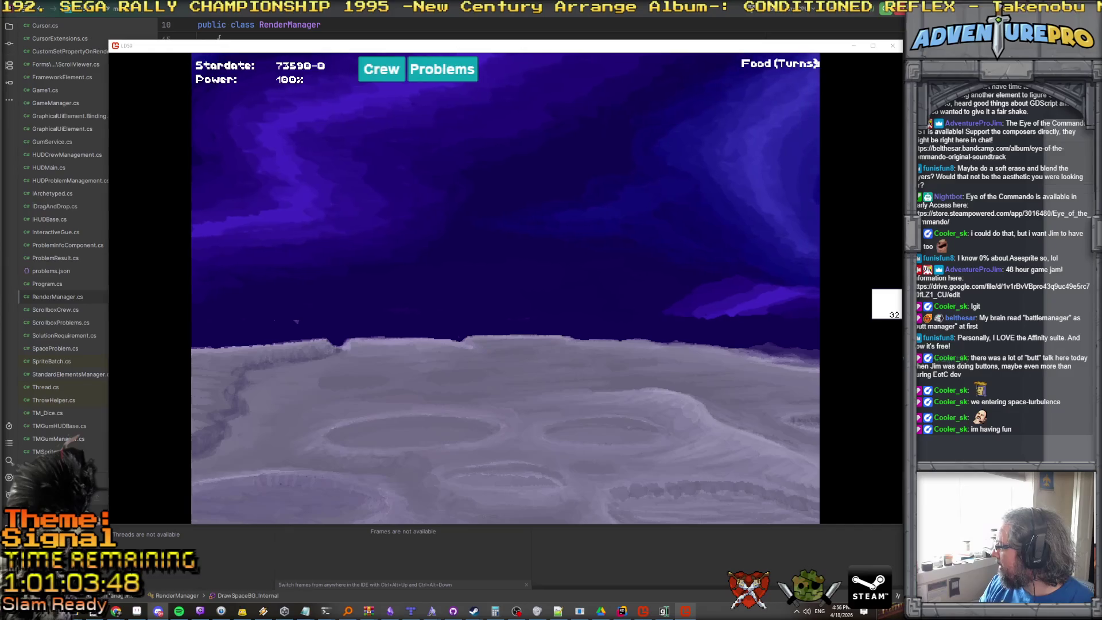
pyautogui.click(138, 611)
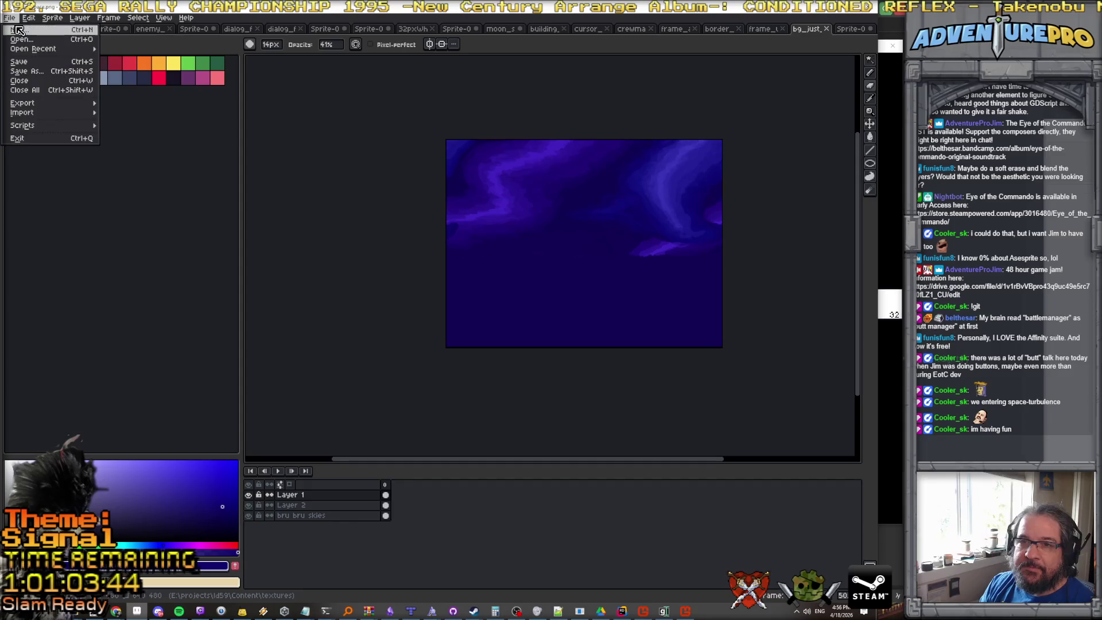
# Paste the copied stars into a new 640x480 sprite.
pyautogui.hotkey('ctrl', 'n')
pyautogui.click(413, 387)
pyautogui.hotkey('ctrl', 'v')
pyautogui.scroll(-2, 540, 259)
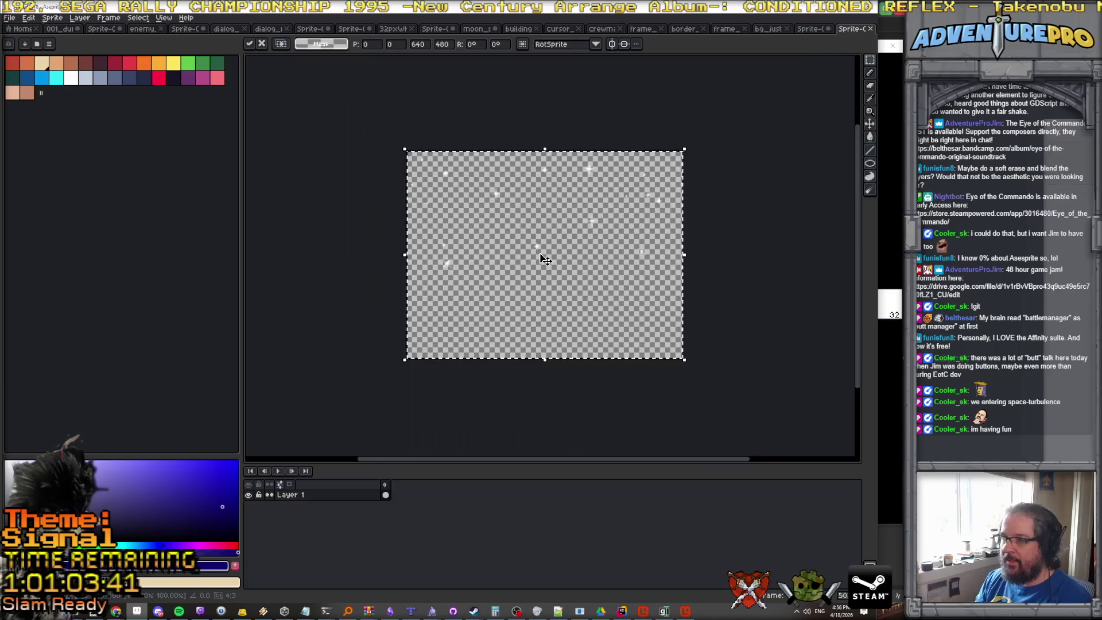
# Add a second empty layer to the starfield sprite and make it active.
pyautogui.click(80, 19)
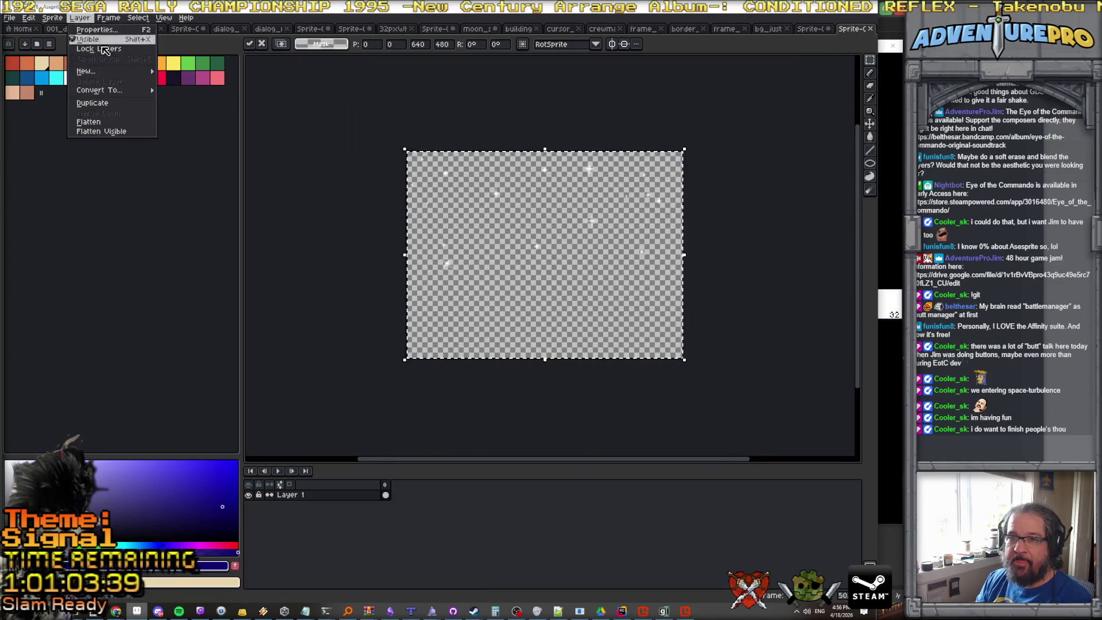
pyautogui.moveTo(115, 71)
pyautogui.click(172, 73)
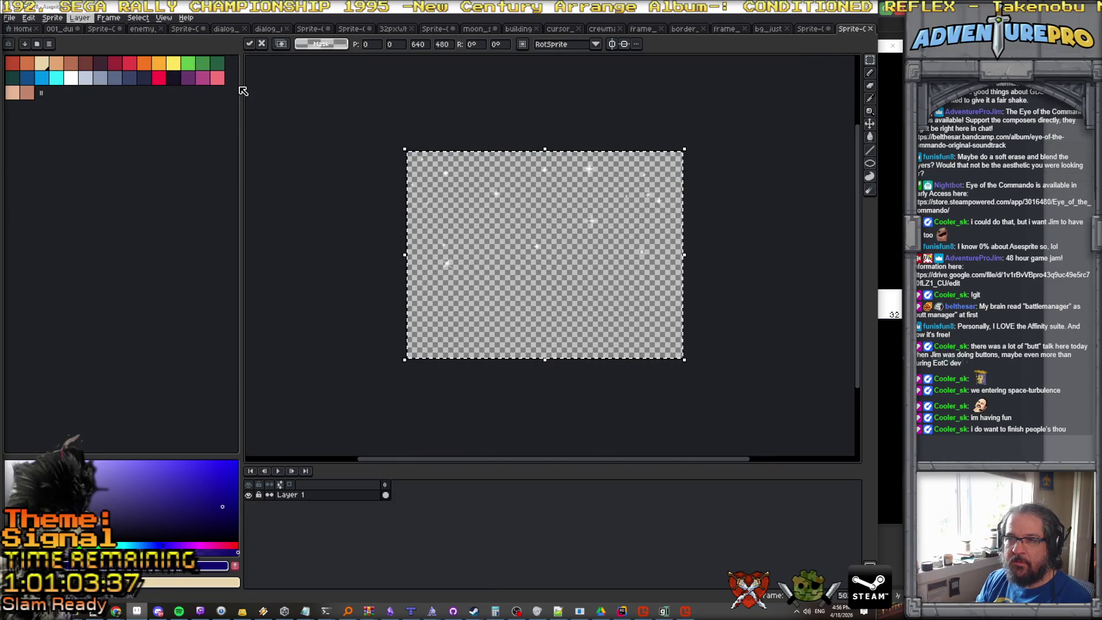
pyautogui.click(172, 77)
pyautogui.click(290, 505)
pyautogui.press('f')
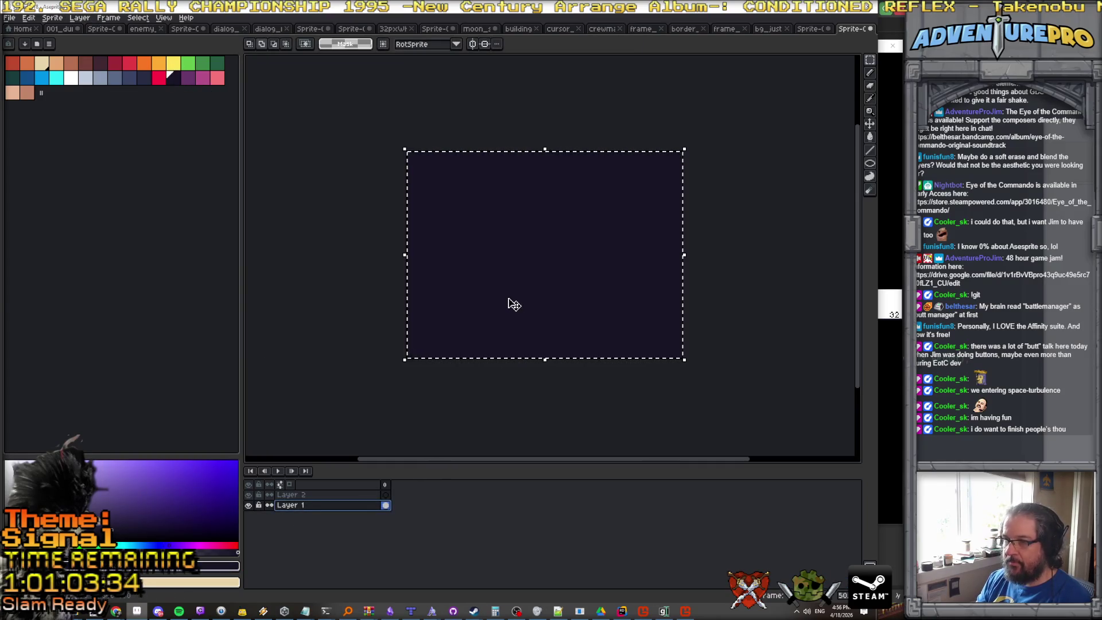
pyautogui.hotkey('ctrl', 'z')
pyautogui.hotkey('ctrl', 'd')
pyautogui.click(299, 495)
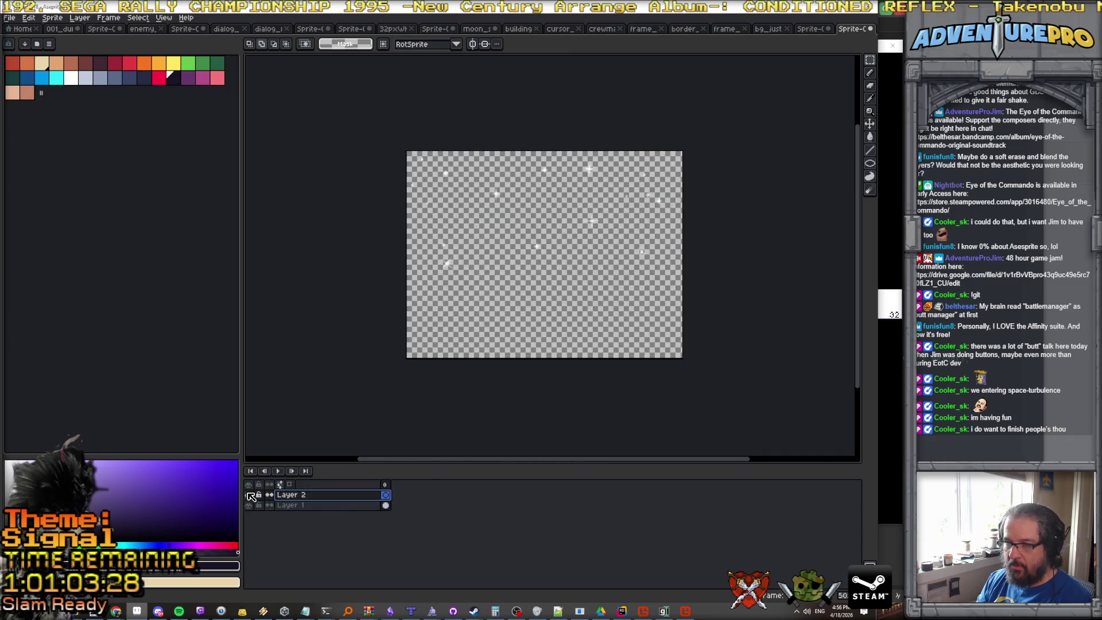
# Fill Layer 2 with dark navy and move it below the stars layer.
pyautogui.click(531, 283)
pyautogui.press('g')
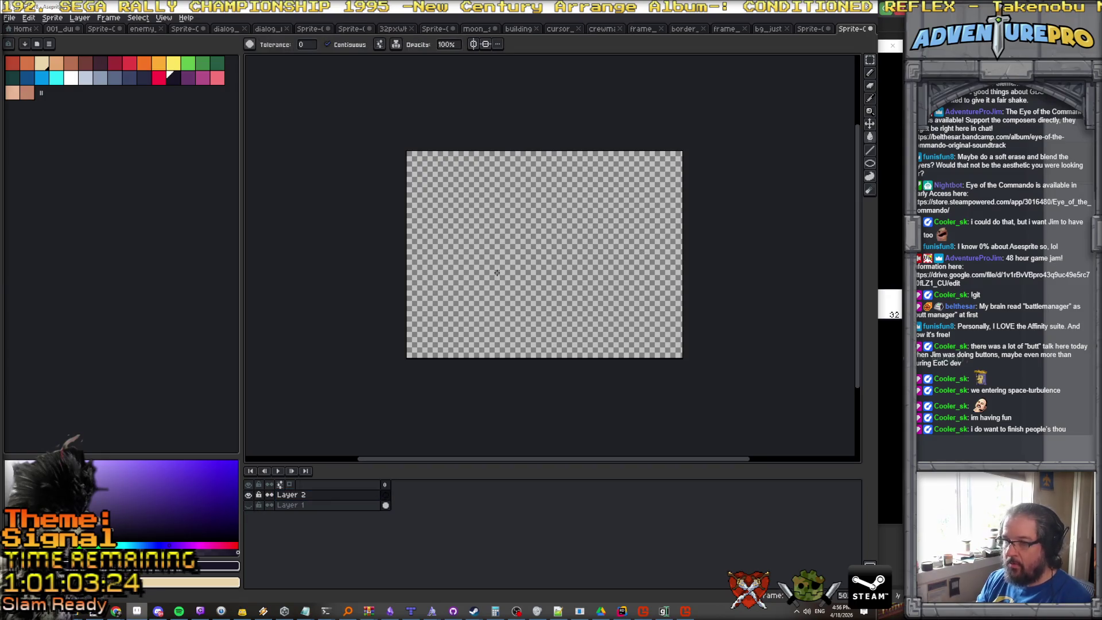
pyautogui.click(498, 272)
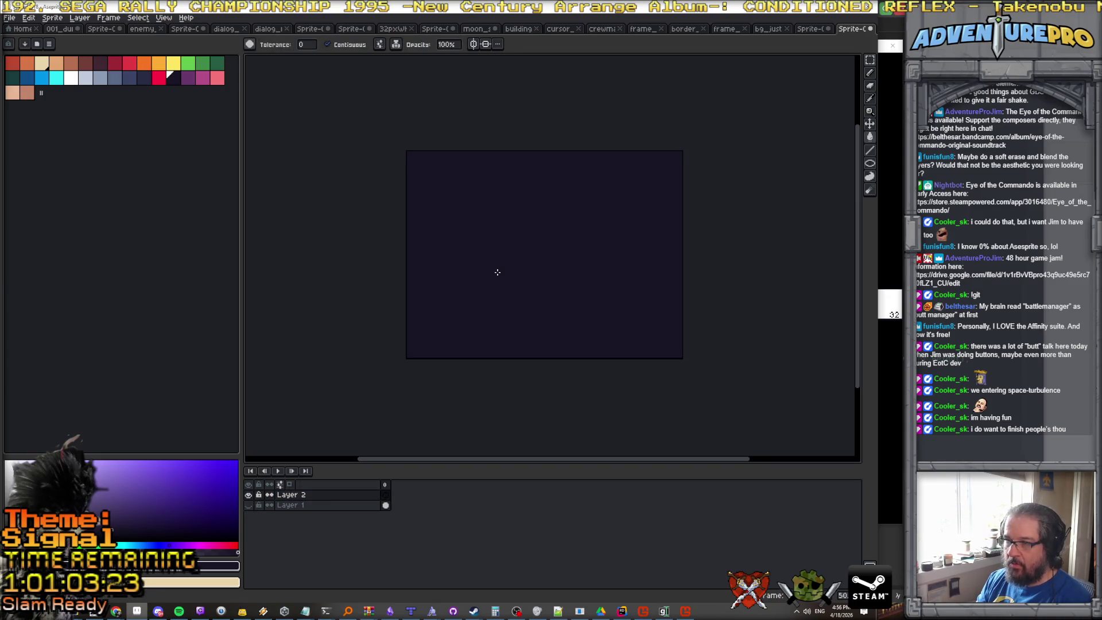
pyautogui.click(330, 497)
pyautogui.moveTo(330, 497); pyautogui.dragTo(335, 509)
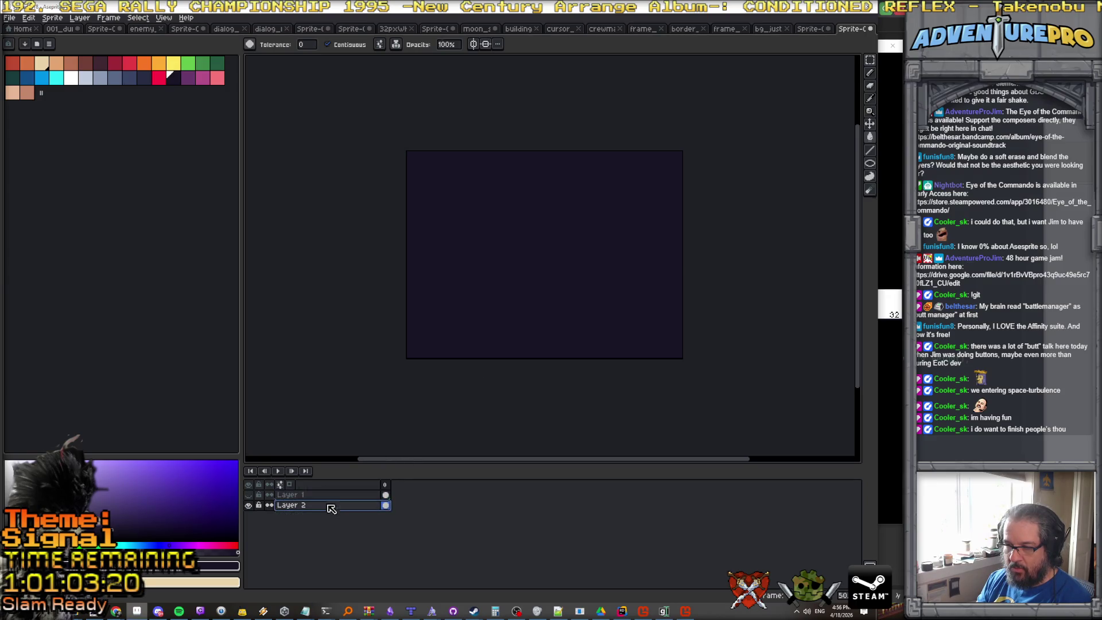
pyautogui.click(248, 494)
# Rename the layers to 'stars' and 'not stars', keeping the stars layer active.
pyautogui.click(293, 495)
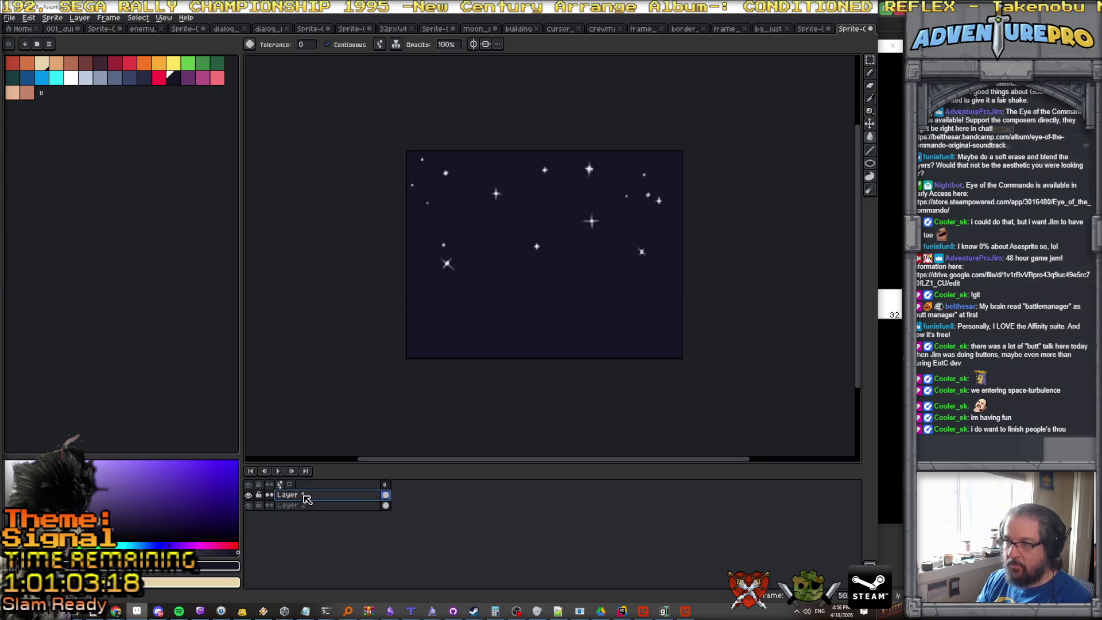
pyautogui.write('stars')
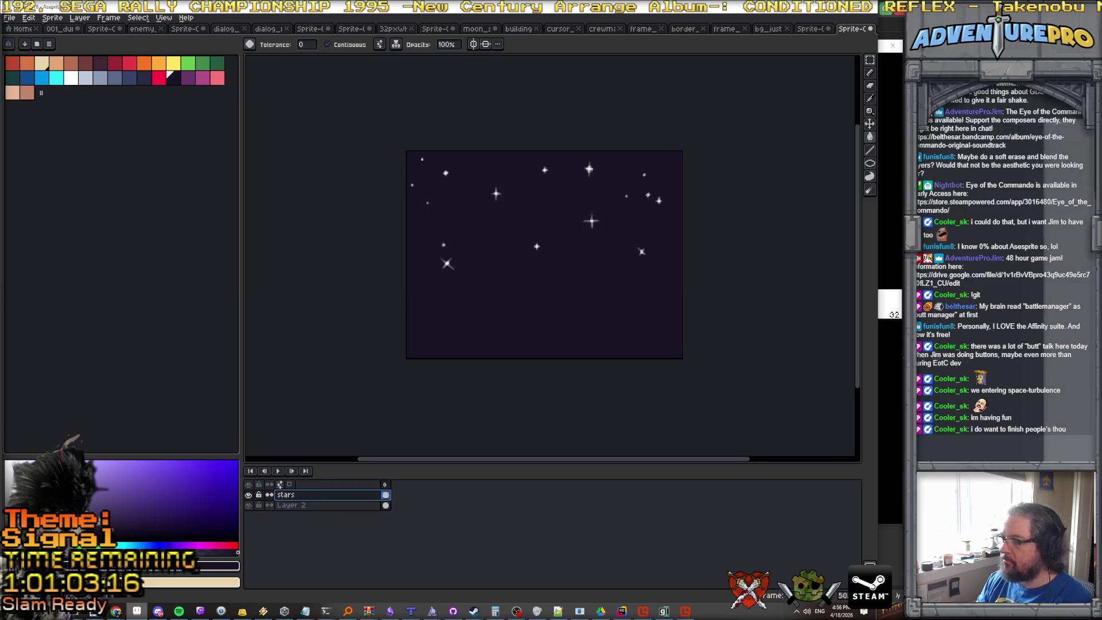
pyautogui.click(333, 506)
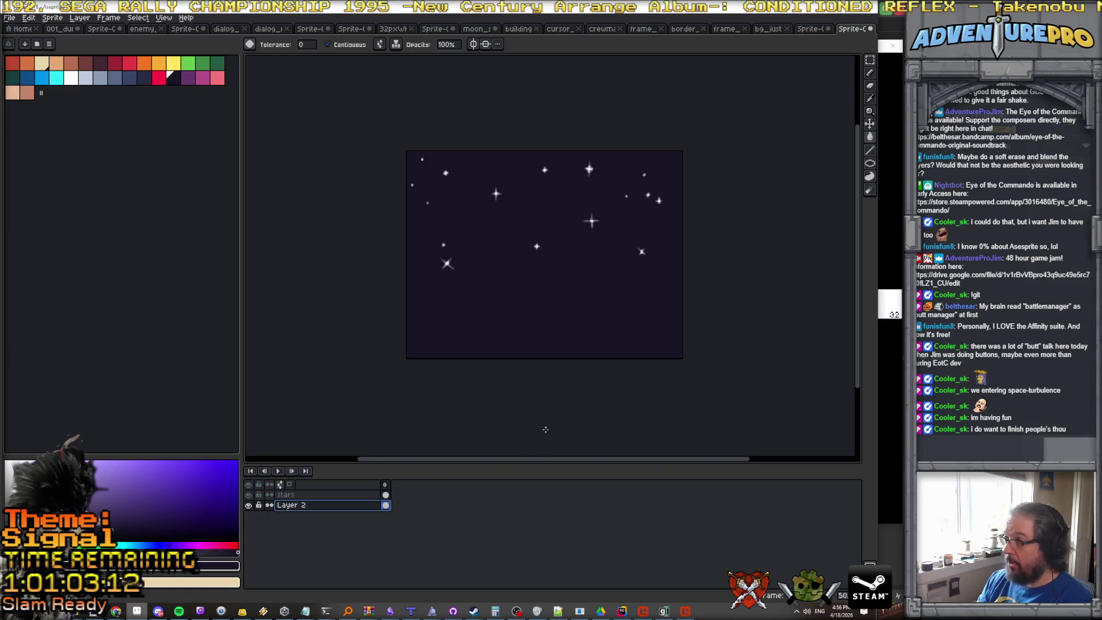
pyautogui.write('not stars')
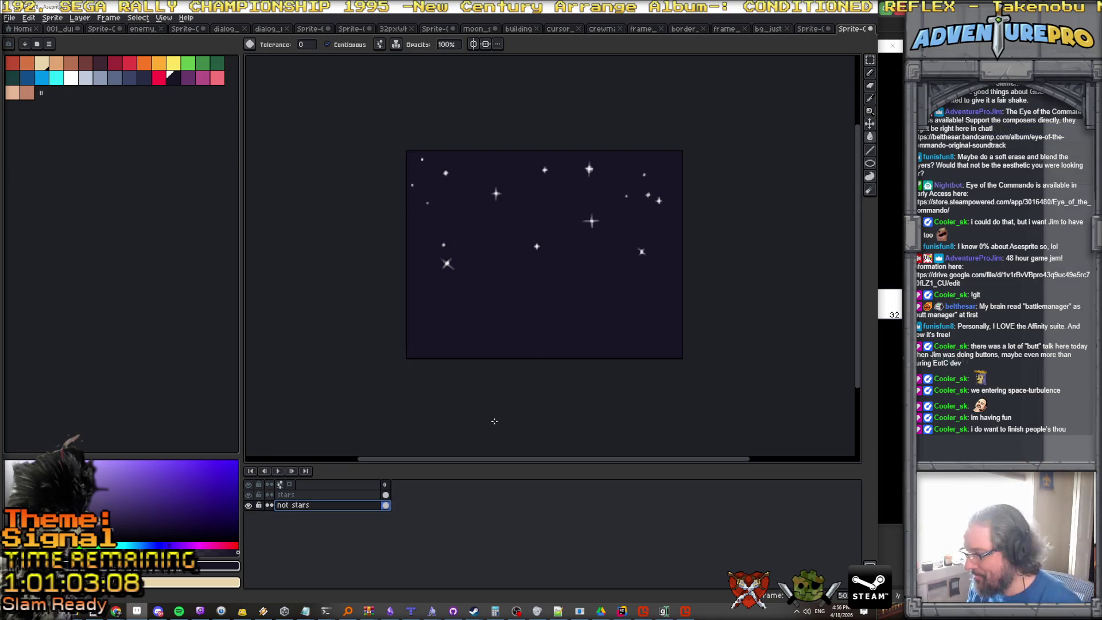
pyautogui.click(288, 496)
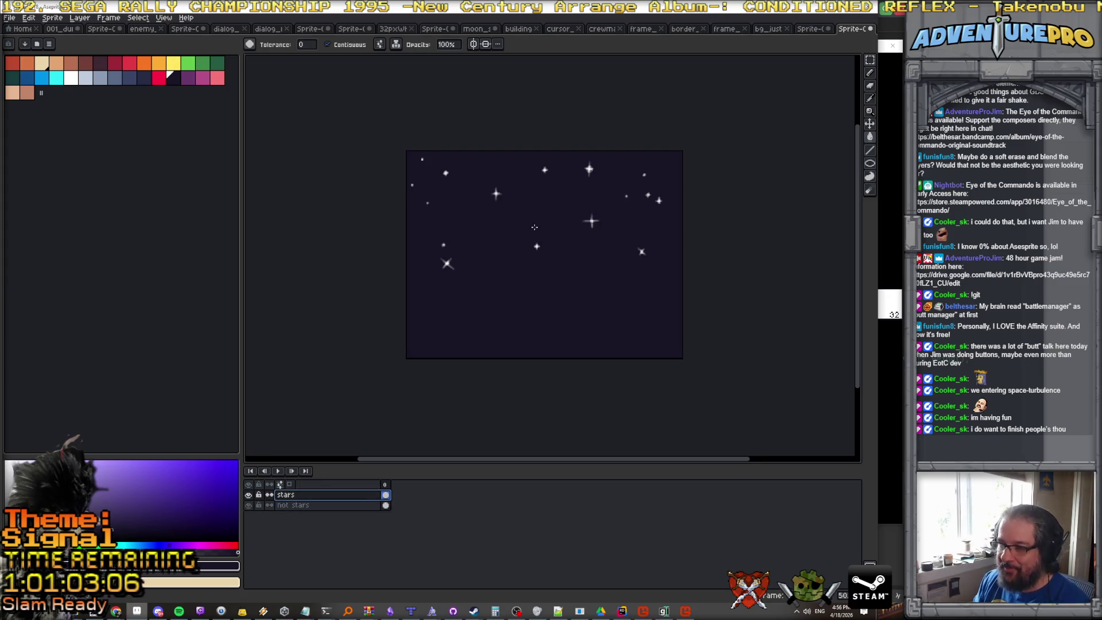
pyautogui.scroll(1, 534, 226)
pyautogui.scroll(-2, 531, 221)
pyautogui.scroll(1, 532, 220)
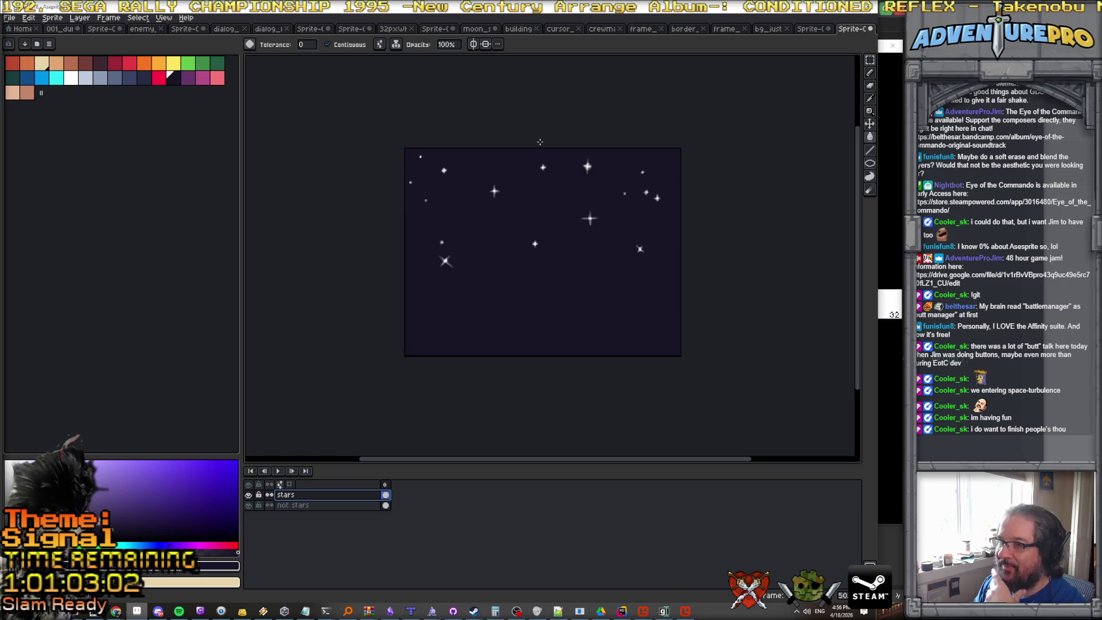
pyautogui.click(164, 18)
pyautogui.moveTo(192, 66)
pyautogui.click(302, 66)
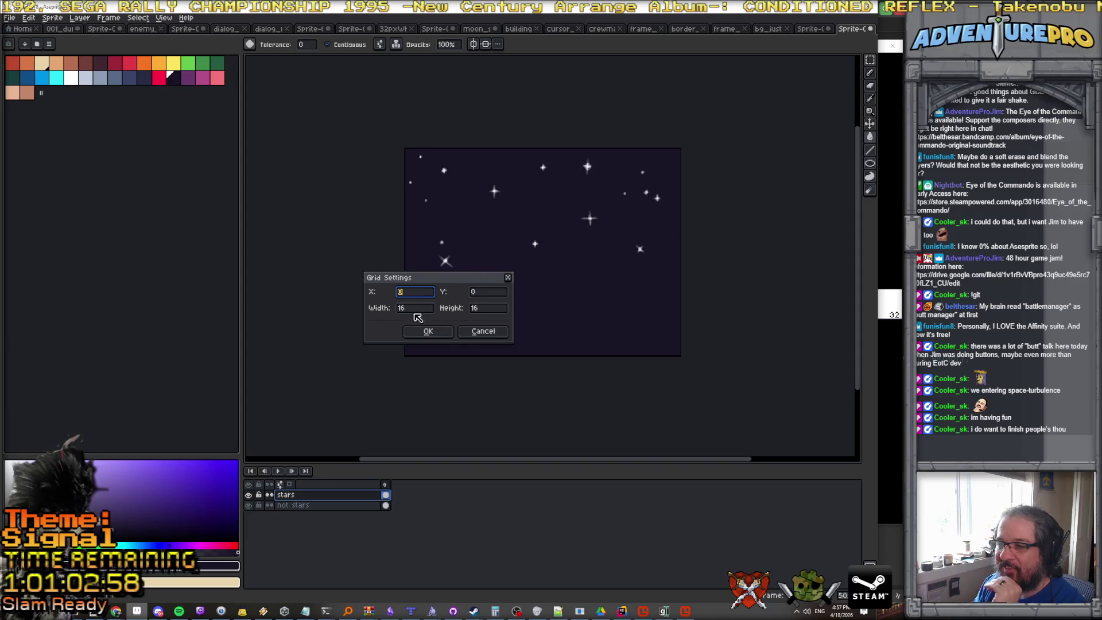
# Set the grid cell width and height to 32 pixels over the starfield.
pyautogui.click(420, 331)
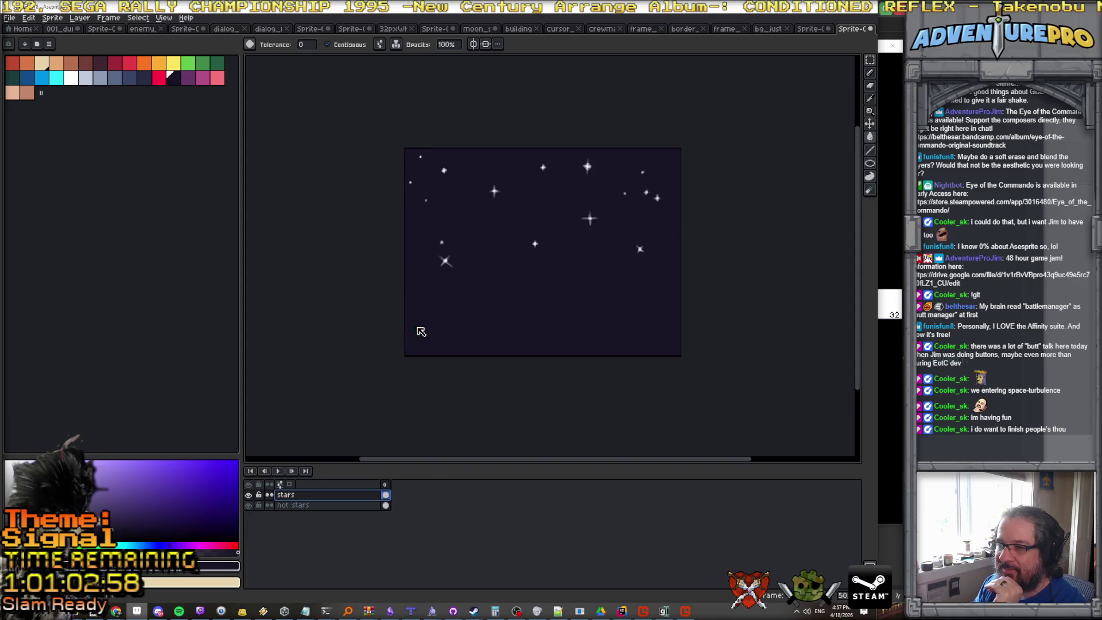
pyautogui.click(166, 19)
pyautogui.moveTo(230, 67)
pyautogui.click(307, 65)
pyautogui.moveTo(432, 309); pyautogui.dragTo(384, 311)
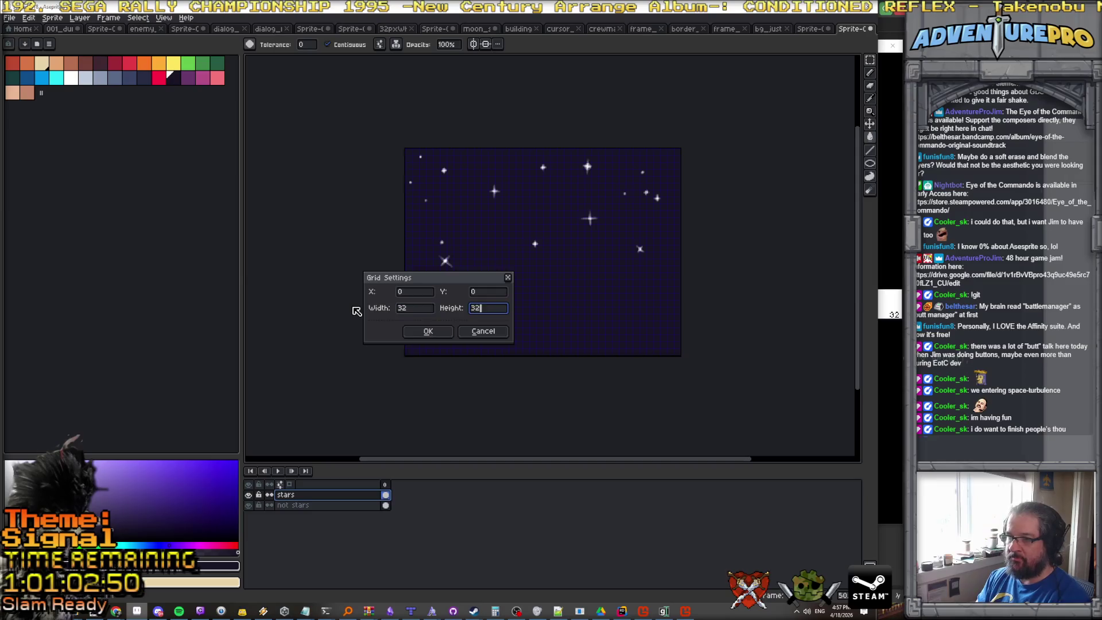
pyautogui.press('Return')
pyautogui.scroll(1, 423, 229)
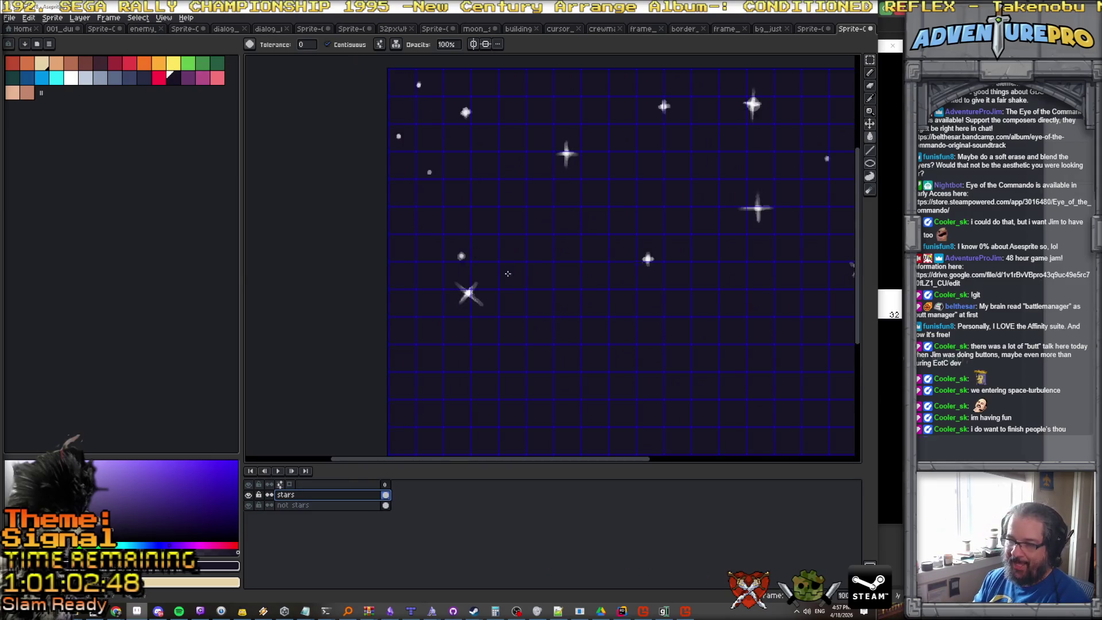
pyautogui.scroll(-1, 507, 274)
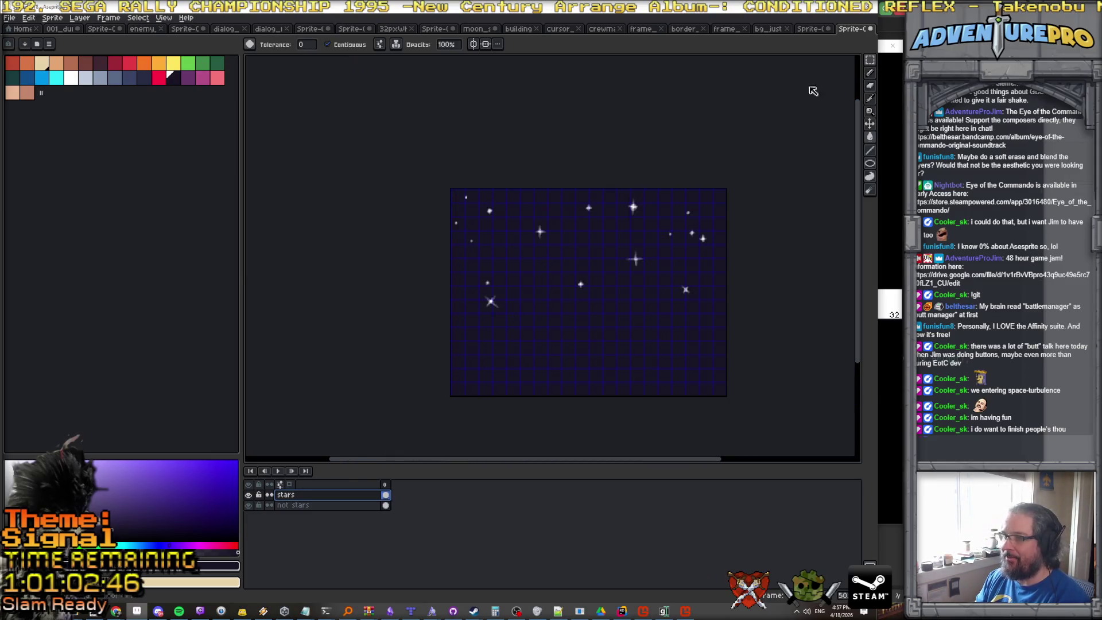
# Move three small stars from the sky down into a row along the lower canvas.
pyautogui.click(870, 59)
pyautogui.scroll(1, 588, 205)
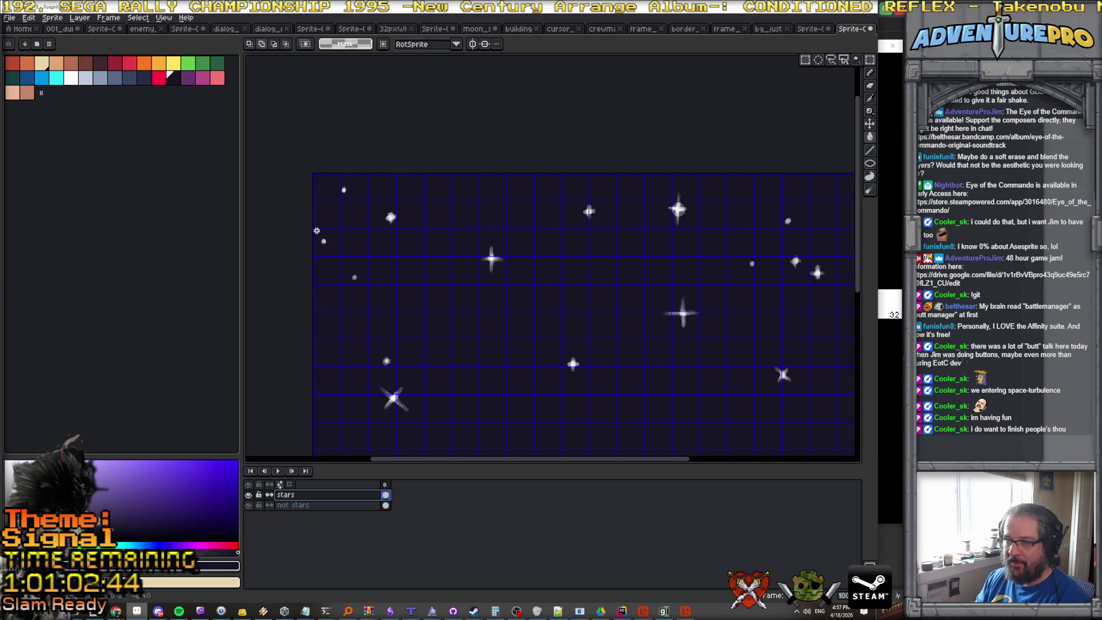
pyautogui.moveTo(317, 234); pyautogui.dragTo(332, 250)
pyautogui.scroll(-1, 362, 280)
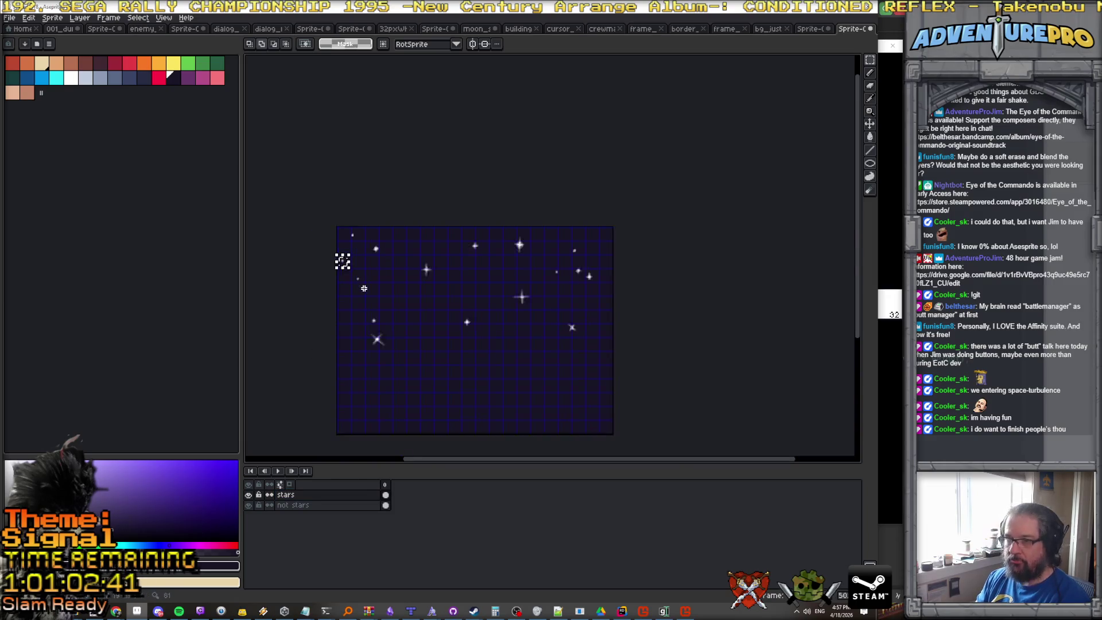
pyautogui.scroll(1, 365, 278)
pyautogui.moveTo(344, 256); pyautogui.dragTo(481, 429)
pyautogui.scroll(-3, 481, 429)
pyautogui.scroll(-1, 442, 335)
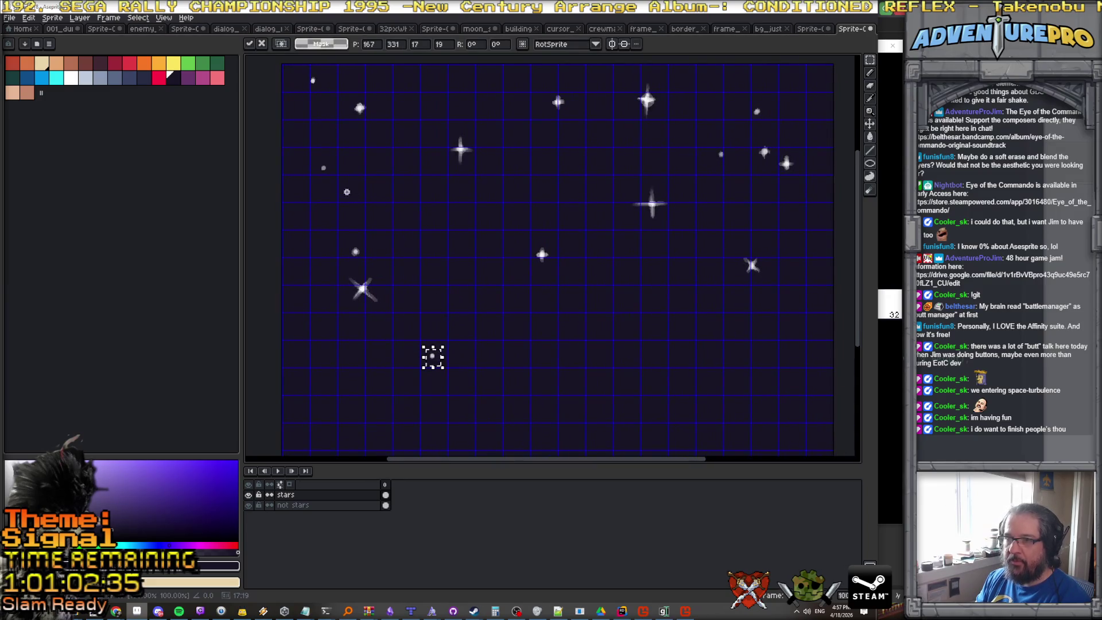
pyautogui.click(347, 192)
pyautogui.moveTo(331, 175); pyautogui.dragTo(419, 366)
pyautogui.click(382, 276)
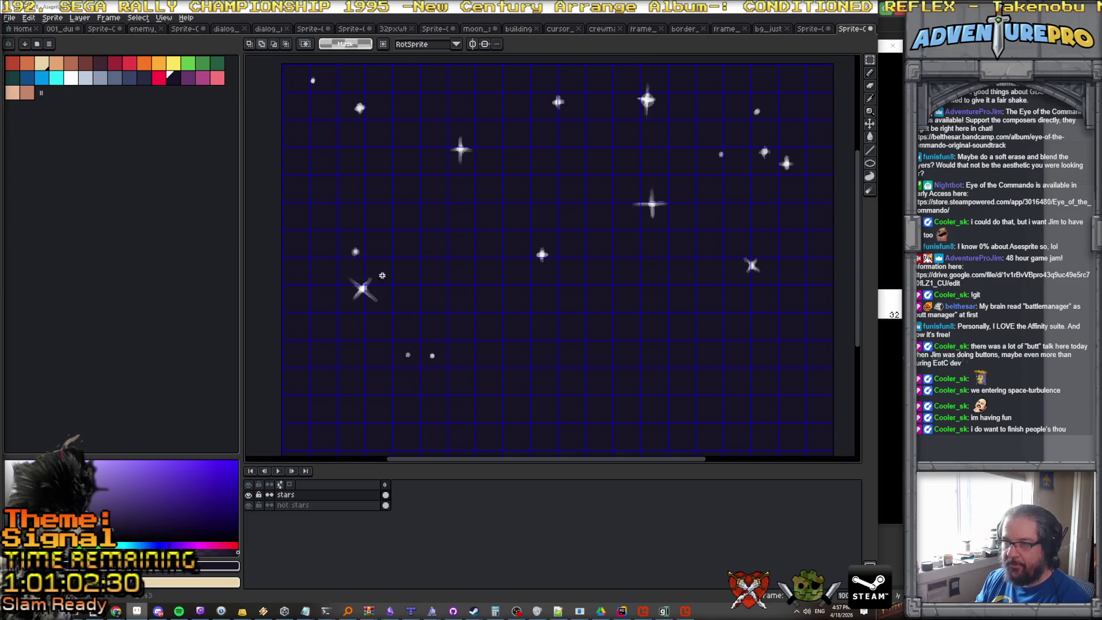
pyautogui.moveTo(348, 237)
pyautogui.mouseDown()
pyautogui.moveTo(371, 270)
pyautogui.moveTo(402, 276)
pyautogui.moveTo(468, 358)
pyautogui.mouseUp()
pyautogui.click(553, 270)
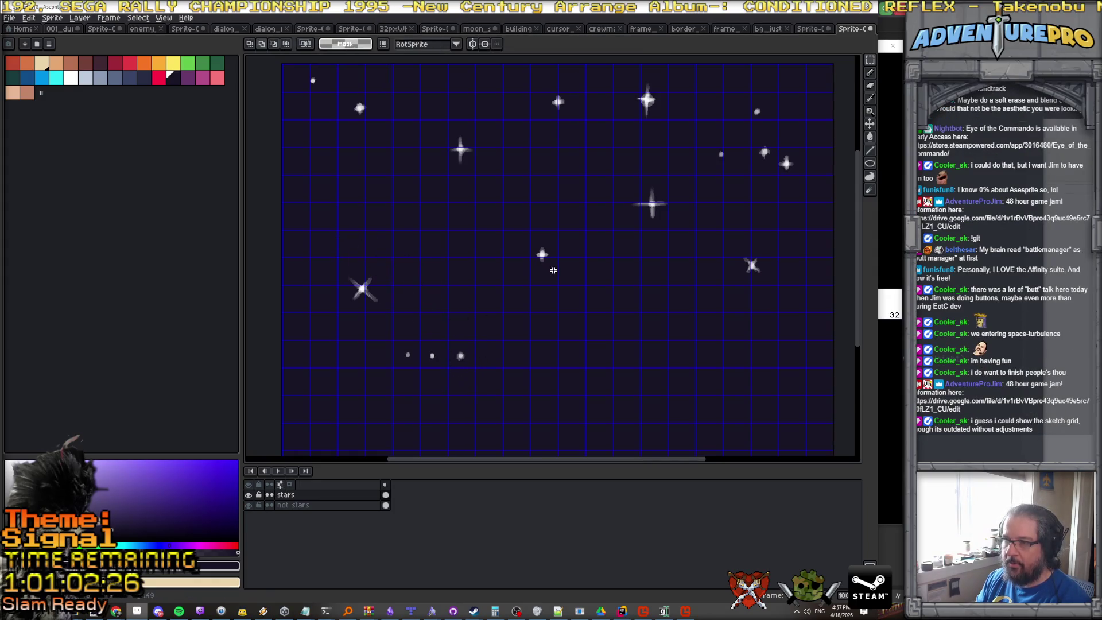
# Extend the bottom row with more stars, ending with the bright top star.
pyautogui.moveTo(558, 274); pyautogui.dragTo(558, 272)
pyautogui.moveTo(545, 261); pyautogui.dragTo(526, 322)
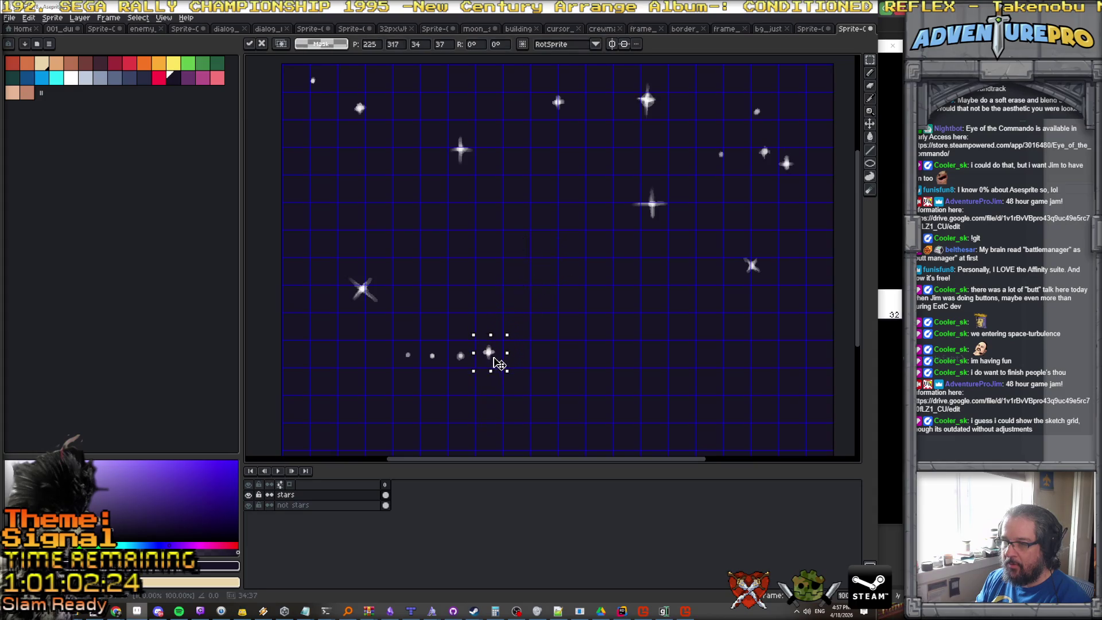
pyautogui.press('Return')
pyautogui.scroll(-2, 673, 295)
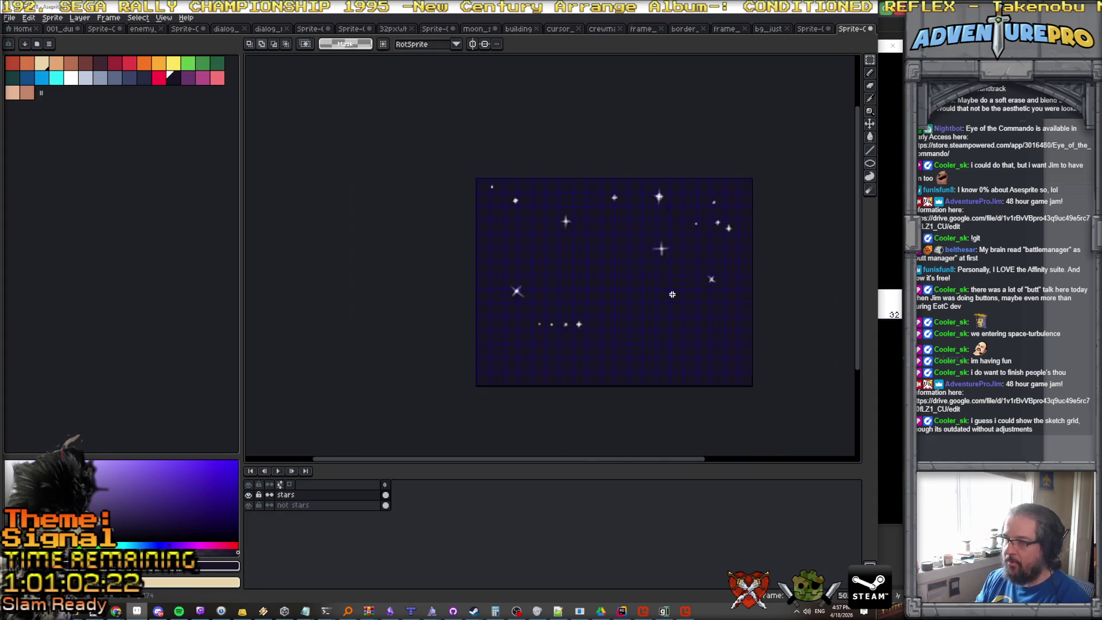
pyautogui.scroll(2, 693, 275)
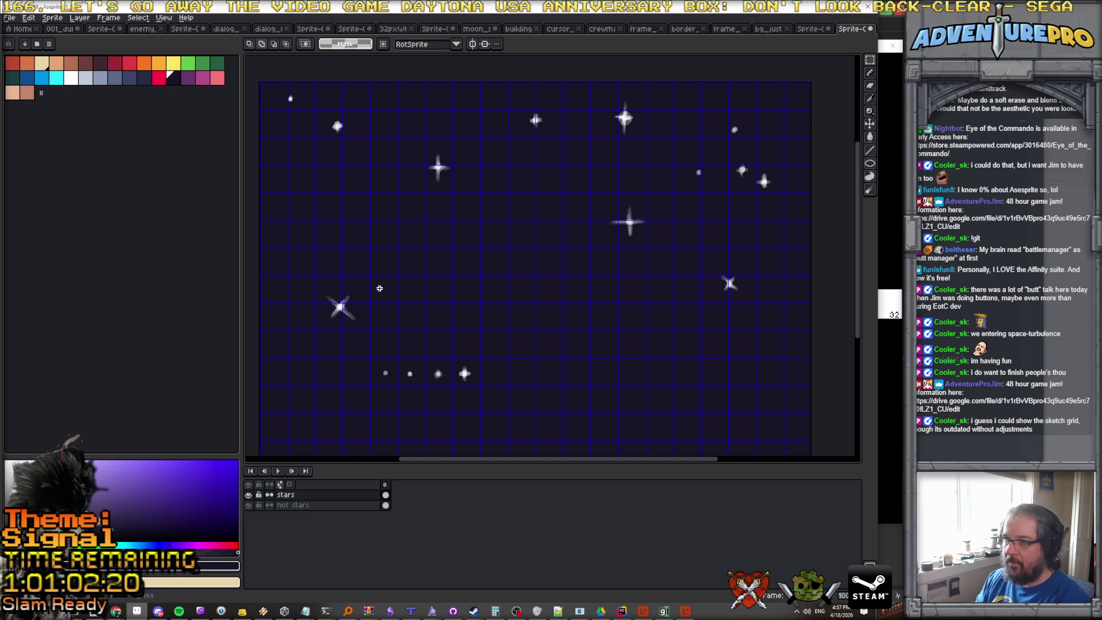
pyautogui.moveTo(465, 193); pyautogui.dragTo(466, 194)
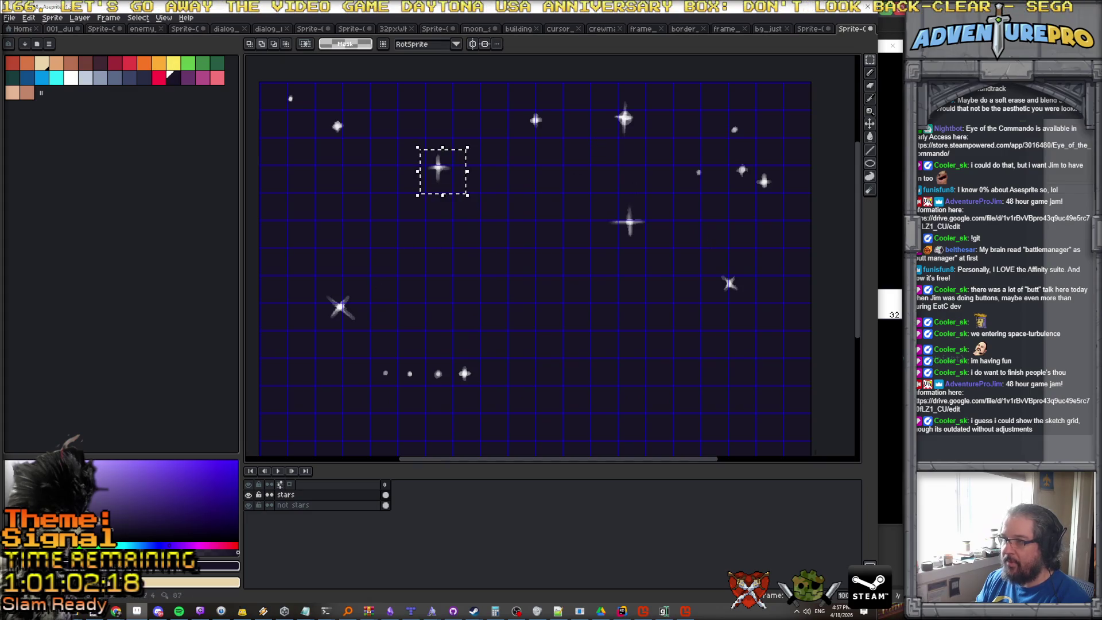
pyautogui.moveTo(456, 365)
pyautogui.mouseDown()
pyautogui.moveTo(483, 394)
pyautogui.moveTo(479, 384)
pyautogui.moveTo(501, 384)
pyautogui.mouseUp()
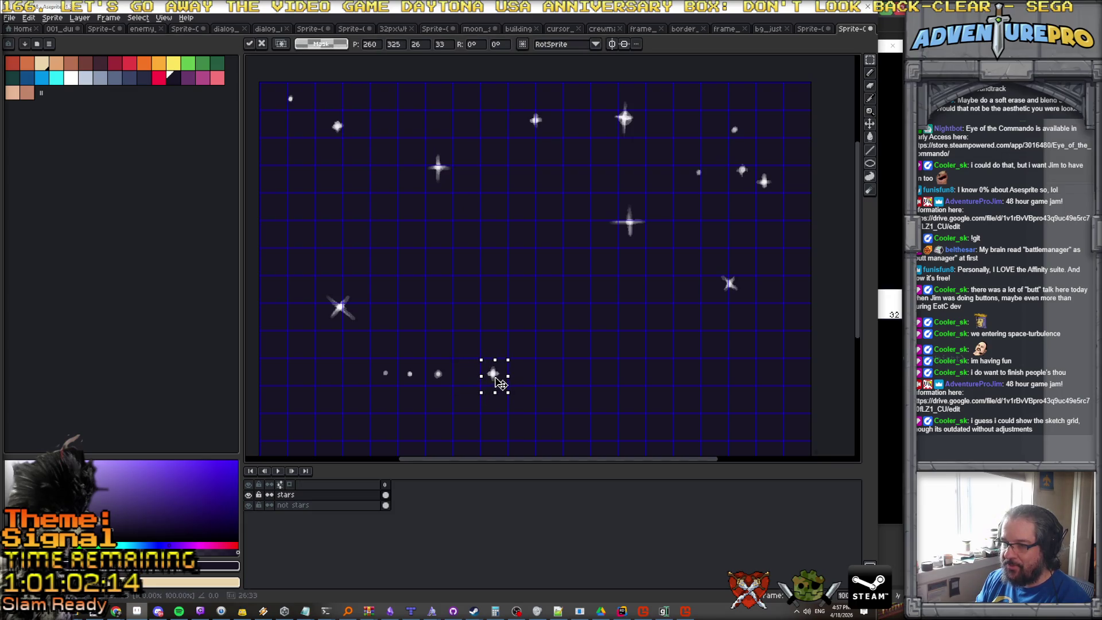
pyautogui.click(687, 230)
pyautogui.moveTo(734, 160)
pyautogui.mouseDown()
pyautogui.moveTo(758, 190)
pyautogui.moveTo(459, 383)
pyautogui.moveTo(473, 384)
pyautogui.mouseUp()
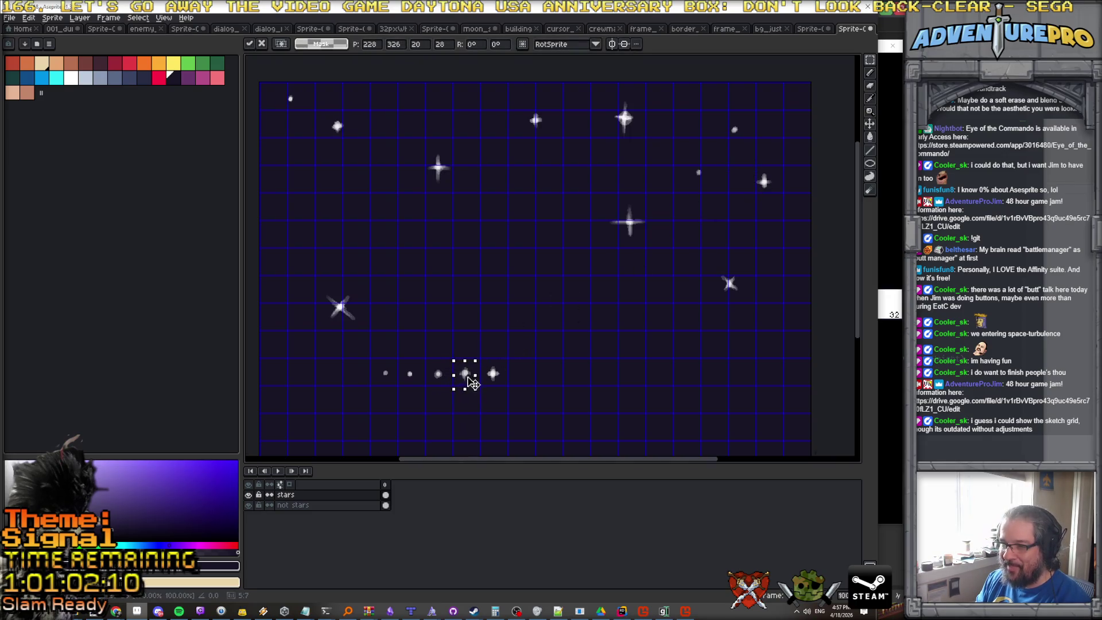
pyautogui.click(519, 398)
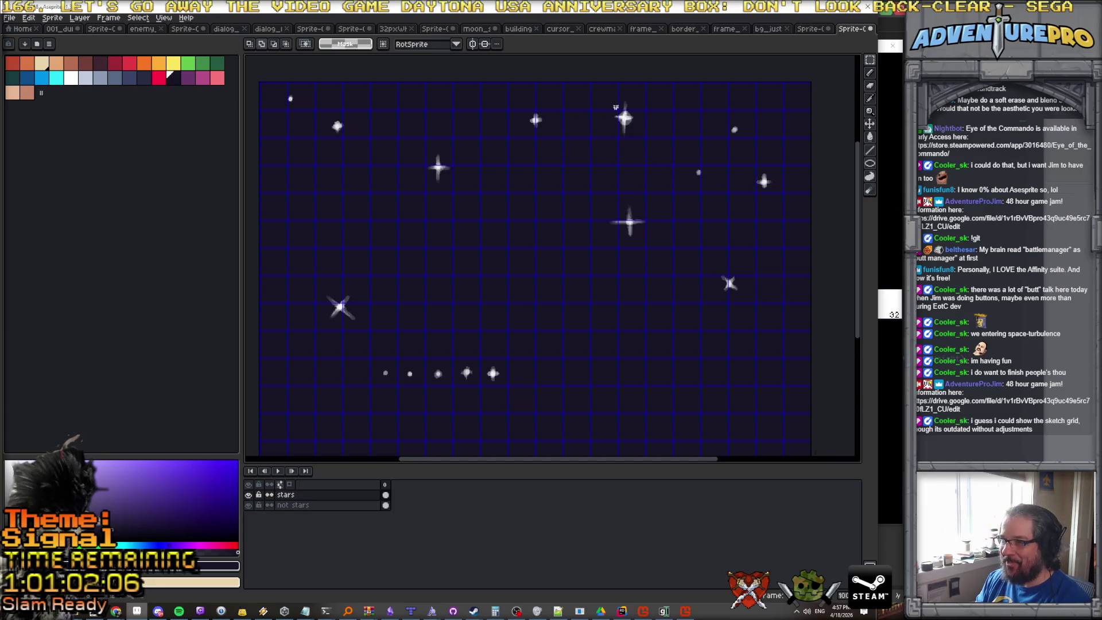
pyautogui.moveTo(425, 154)
pyautogui.mouseDown()
pyautogui.moveTo(529, 354)
pyautogui.moveTo(527, 385)
pyautogui.mouseUp()
pyautogui.click(545, 374)
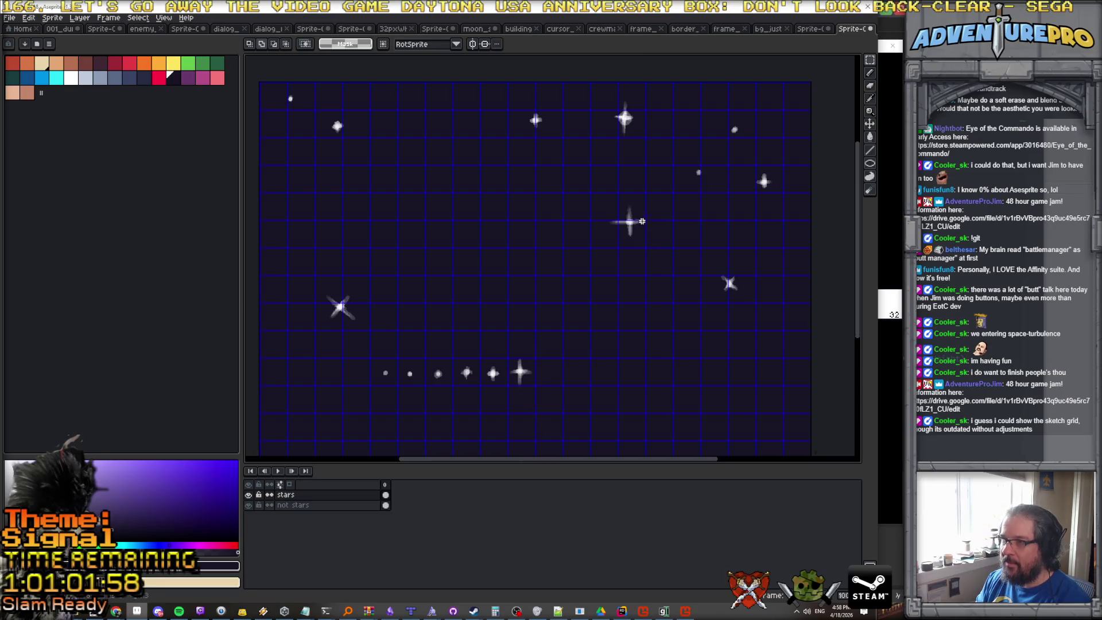
pyautogui.moveTo(612, 96)
pyautogui.mouseDown()
pyautogui.moveTo(647, 153)
pyautogui.moveTo(554, 387)
pyautogui.mouseUp()
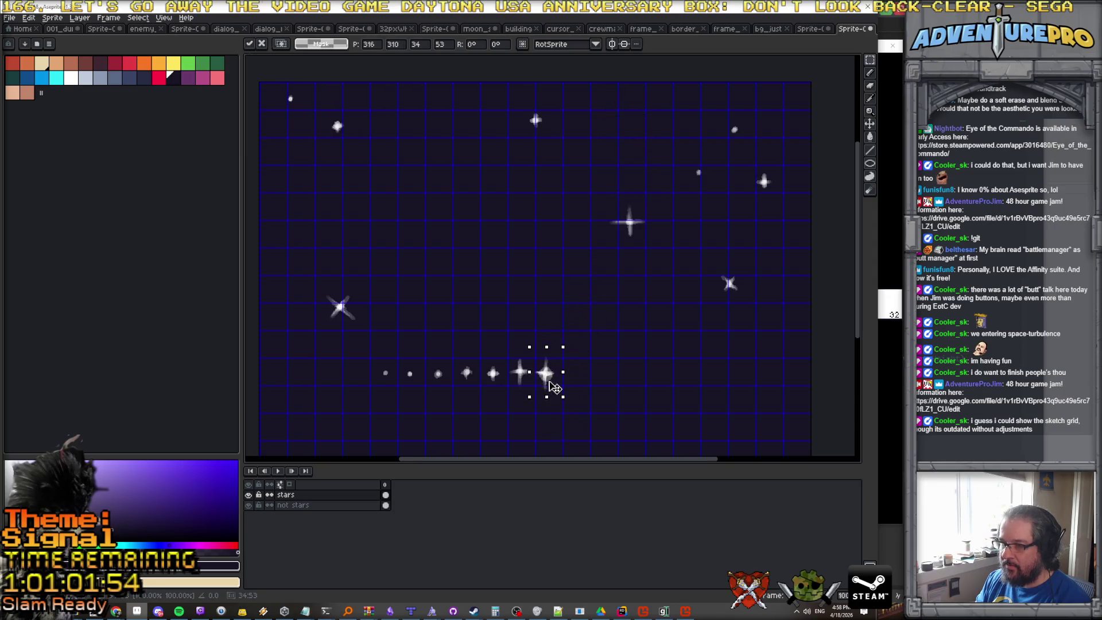
pyautogui.scroll(2, 556, 388)
# Drag the large middle star down and nudge it into place at the bottom row's right end.
pyautogui.press('Up')
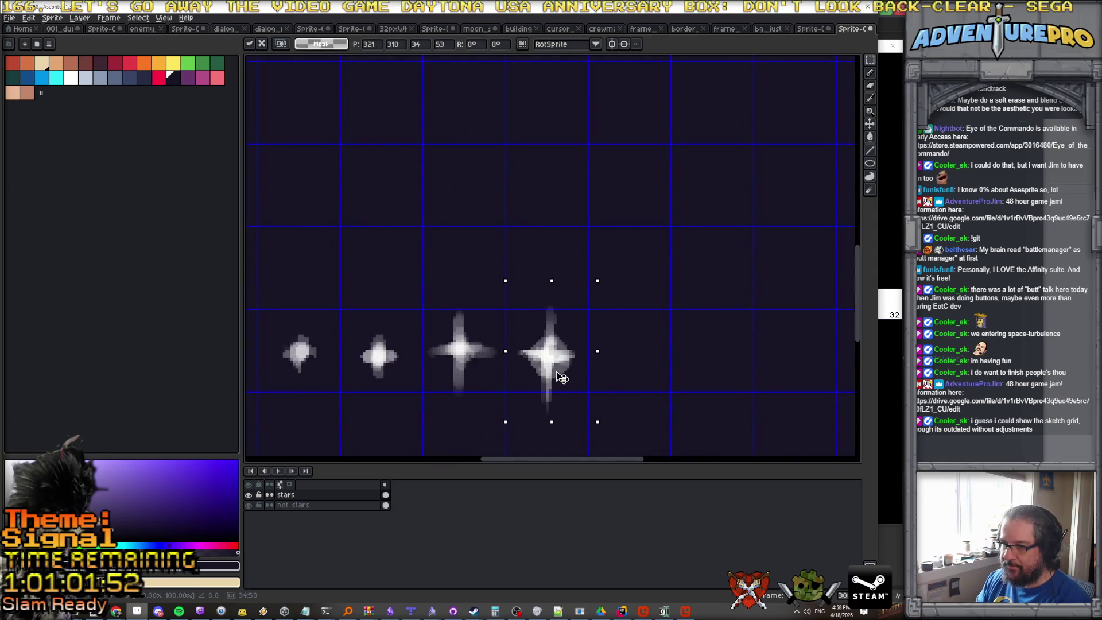
pyautogui.scroll(-2, 559, 376)
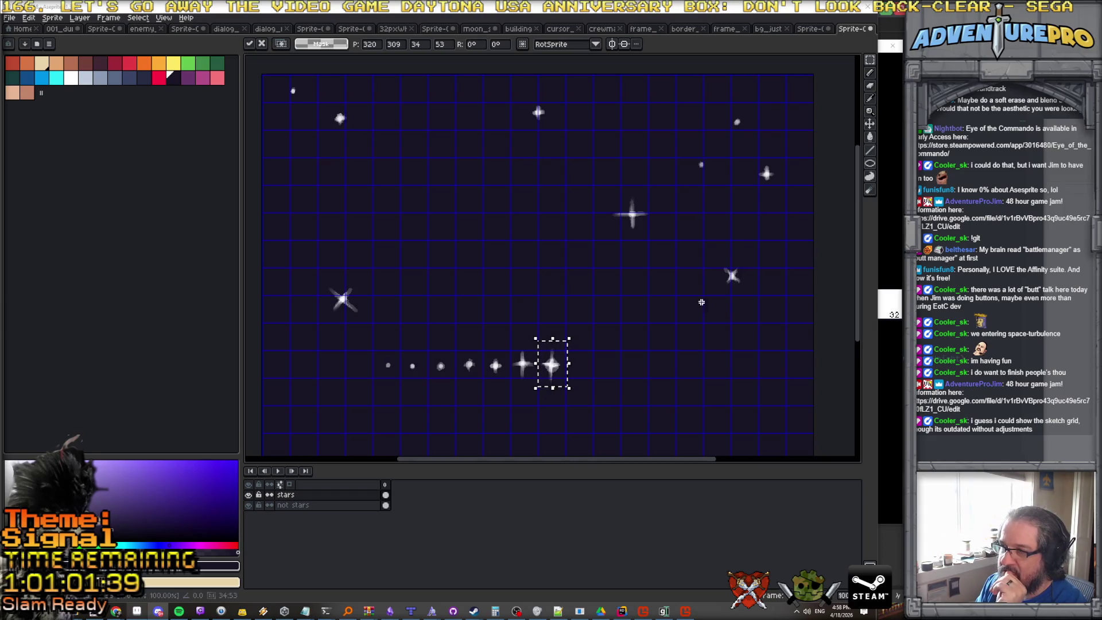
pyautogui.scroll(-3, 702, 302)
pyautogui.scroll(1, 632, 241)
pyautogui.scroll(2, 632, 241)
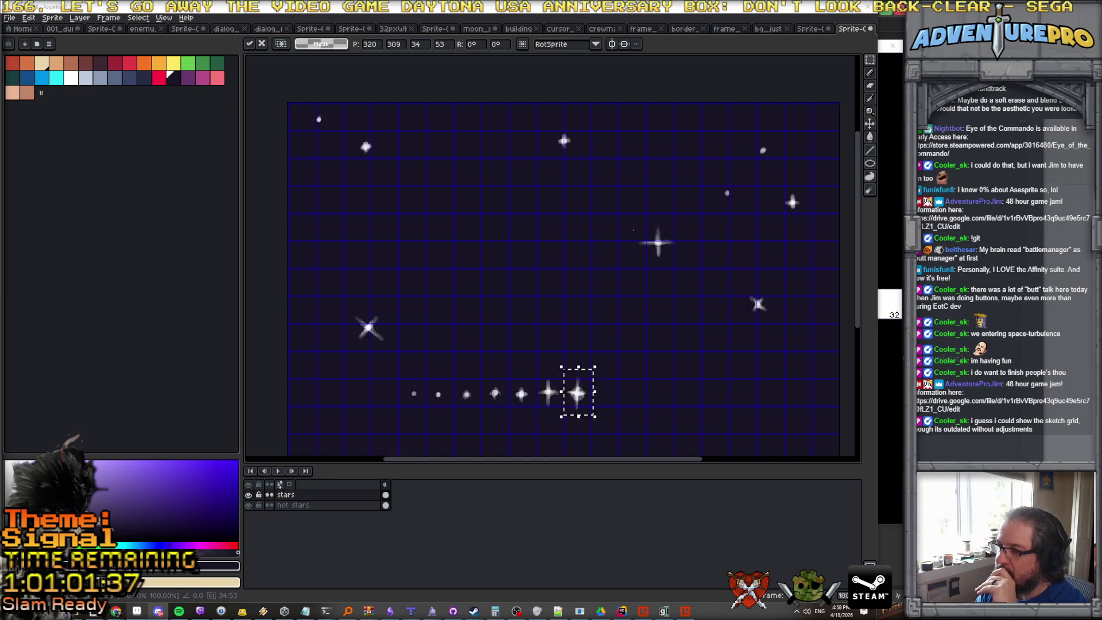
pyautogui.moveTo(635, 224); pyautogui.dragTo(686, 270)
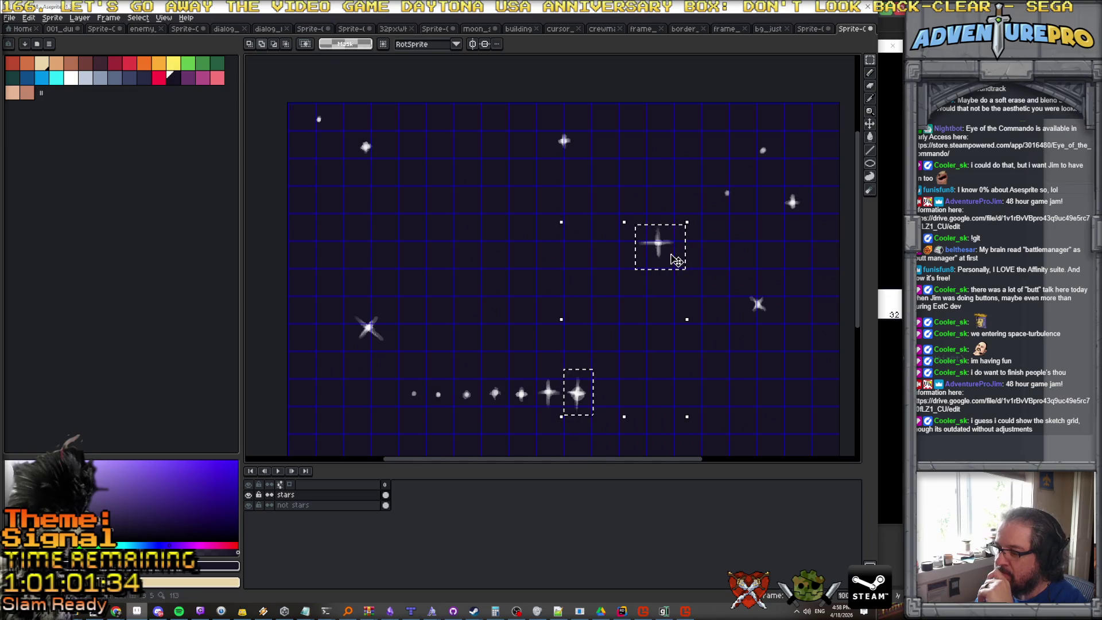
pyautogui.hotkey('ctrl', 'd')
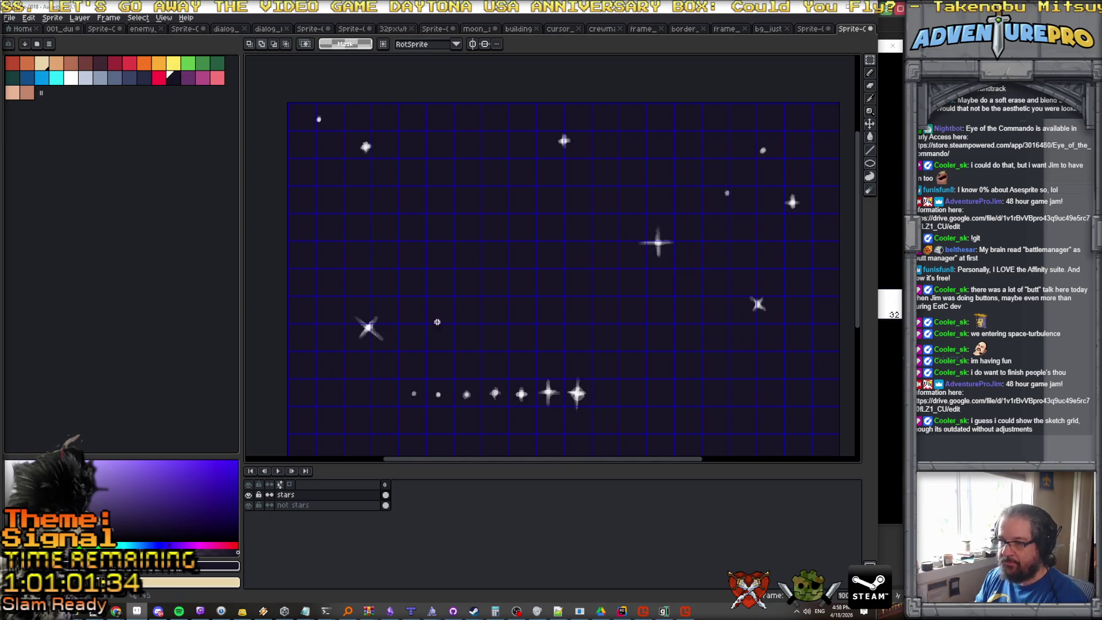
pyautogui.moveTo(639, 224)
pyautogui.mouseDown()
pyautogui.moveTo(682, 268)
pyautogui.moveTo(677, 413)
pyautogui.mouseUp()
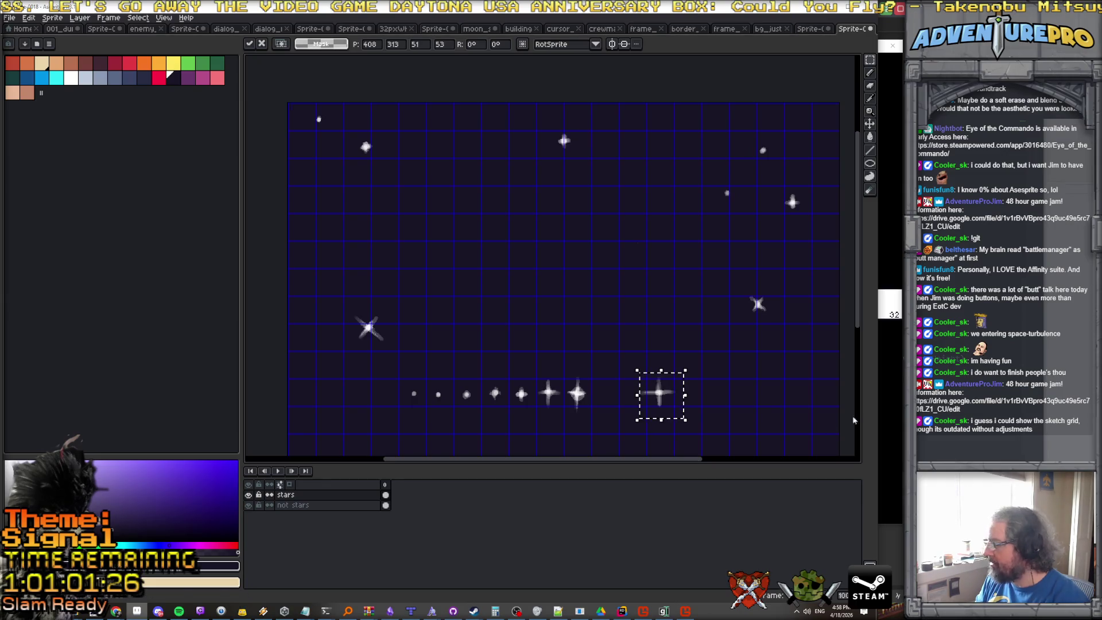
pyautogui.scroll(2, 643, 413)
pyautogui.moveTo(696, 396); pyautogui.dragTo(725, 368)
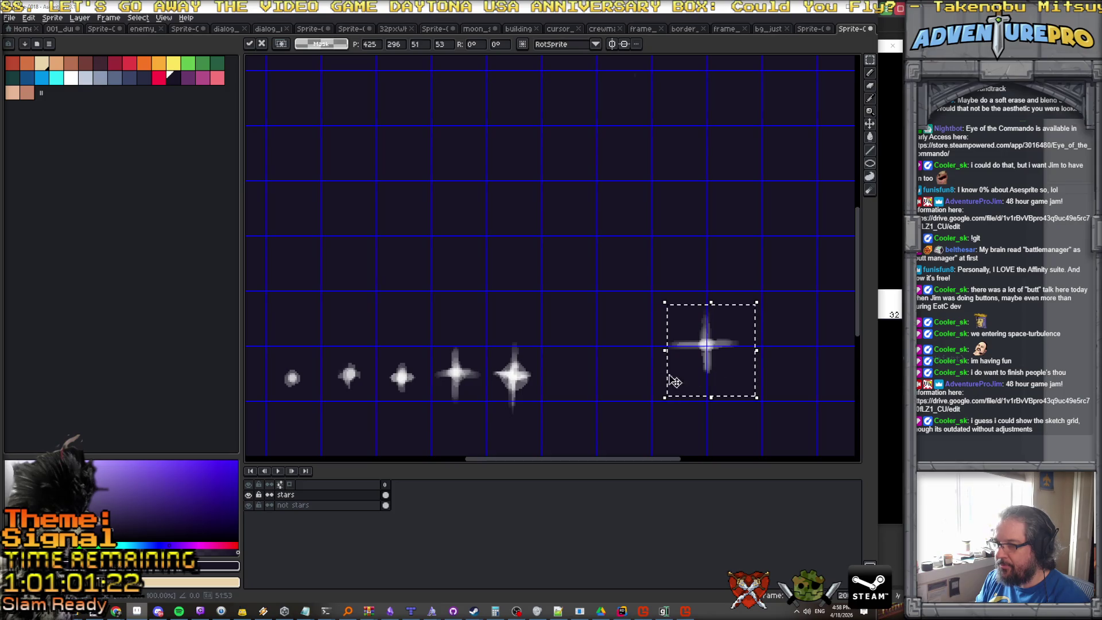
pyautogui.click(165, 19)
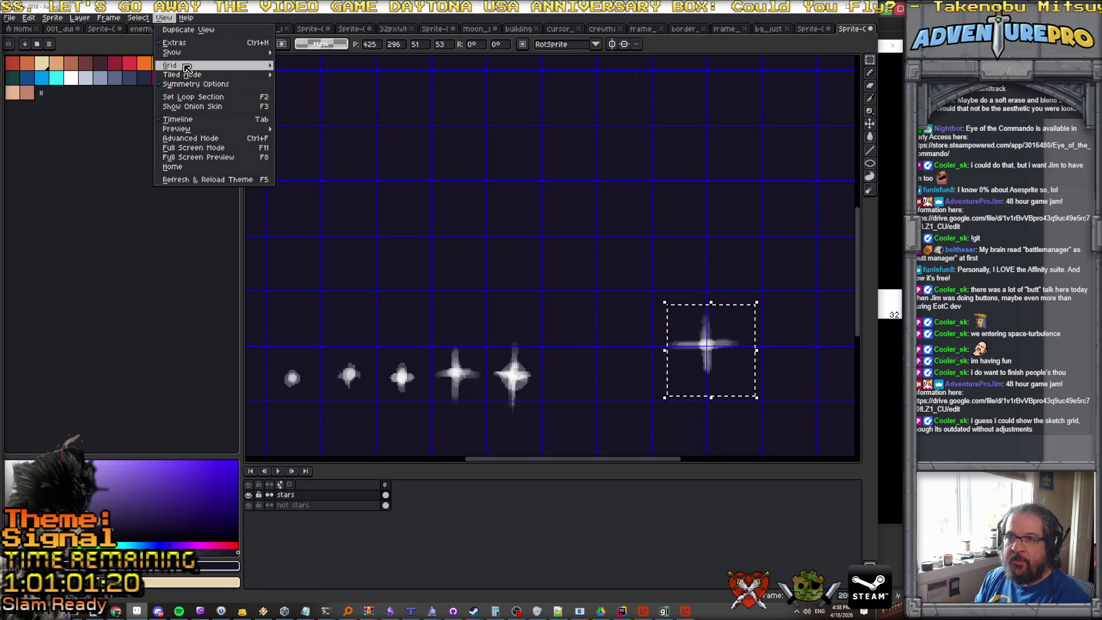
# Set the grid to 48×48 px and settle the large star into its cell.
pyautogui.click(343, 103)
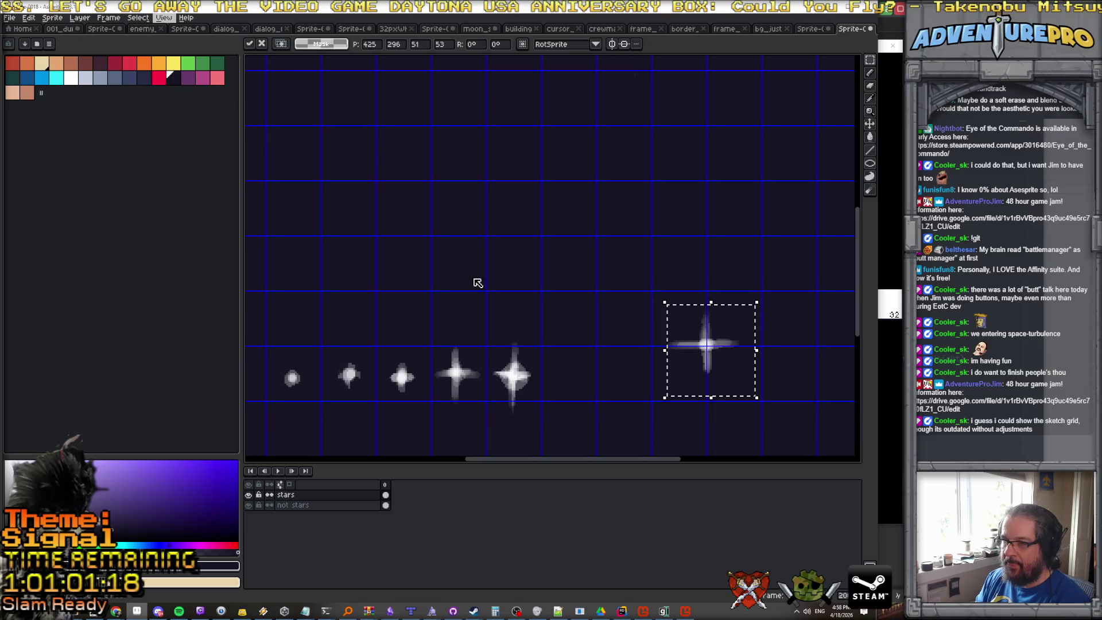
pyautogui.write('48')
pyautogui.press('Tab')
pyautogui.write('48')
pyautogui.press('Return')
pyautogui.moveTo(744, 367); pyautogui.dragTo(761, 350)
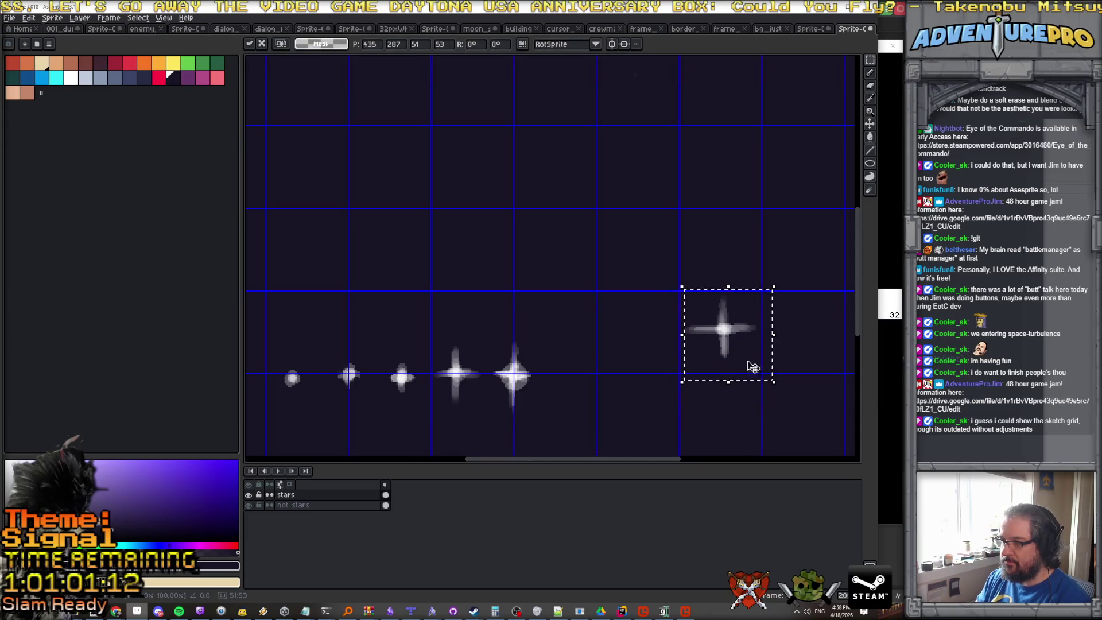
pyautogui.hotkey('ctrl', 'd')
# Align the fifth, fourth, third and second stars and the small dot into their grid cells.
pyautogui.moveTo(484, 336); pyautogui.dragTo(538, 402)
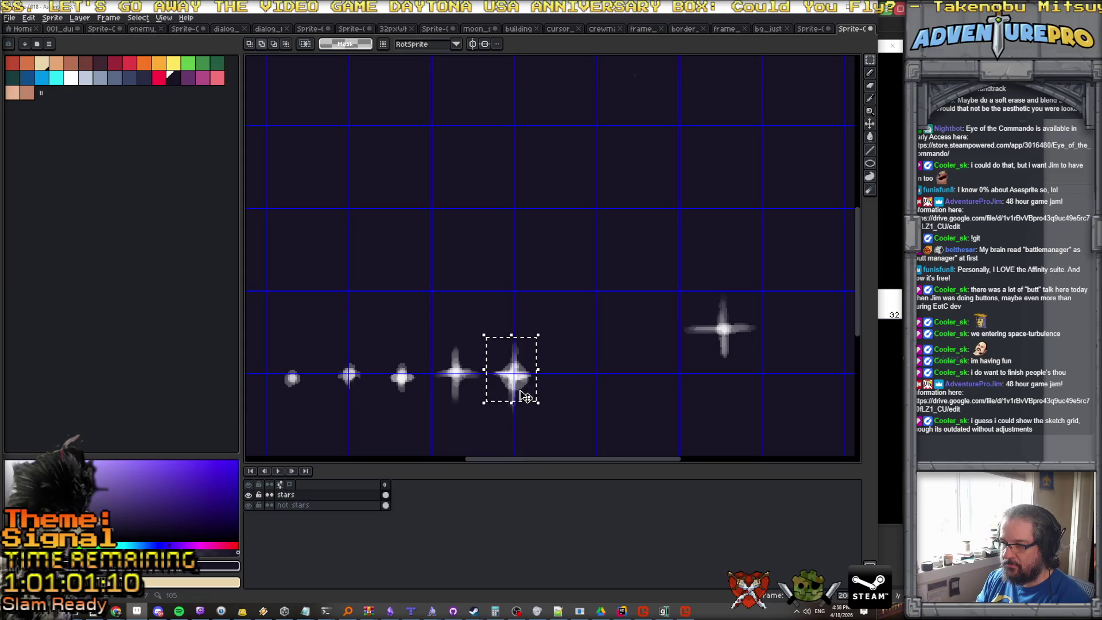
pyautogui.moveTo(493, 338)
pyautogui.mouseDown()
pyautogui.moveTo(534, 423)
pyautogui.moveTo(649, 353)
pyautogui.mouseUp()
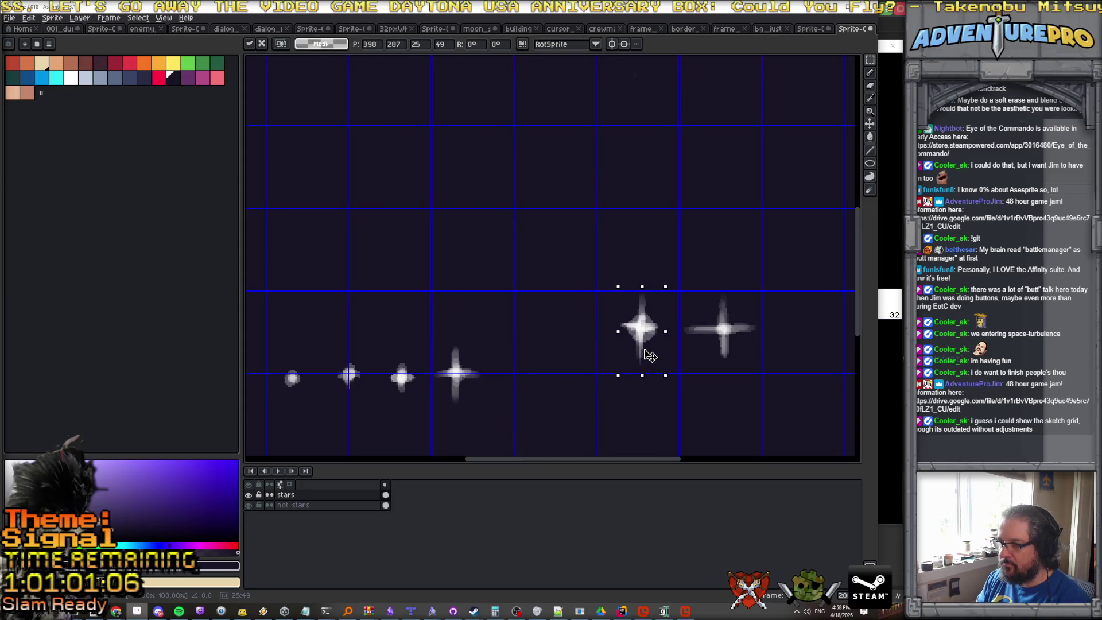
pyautogui.hotkey('ctrl', 'd')
pyautogui.moveTo(434, 346)
pyautogui.mouseDown()
pyautogui.moveTo(488, 399)
pyautogui.moveTo(563, 355)
pyautogui.mouseUp()
pyautogui.hotkey('ctrl', 'd')
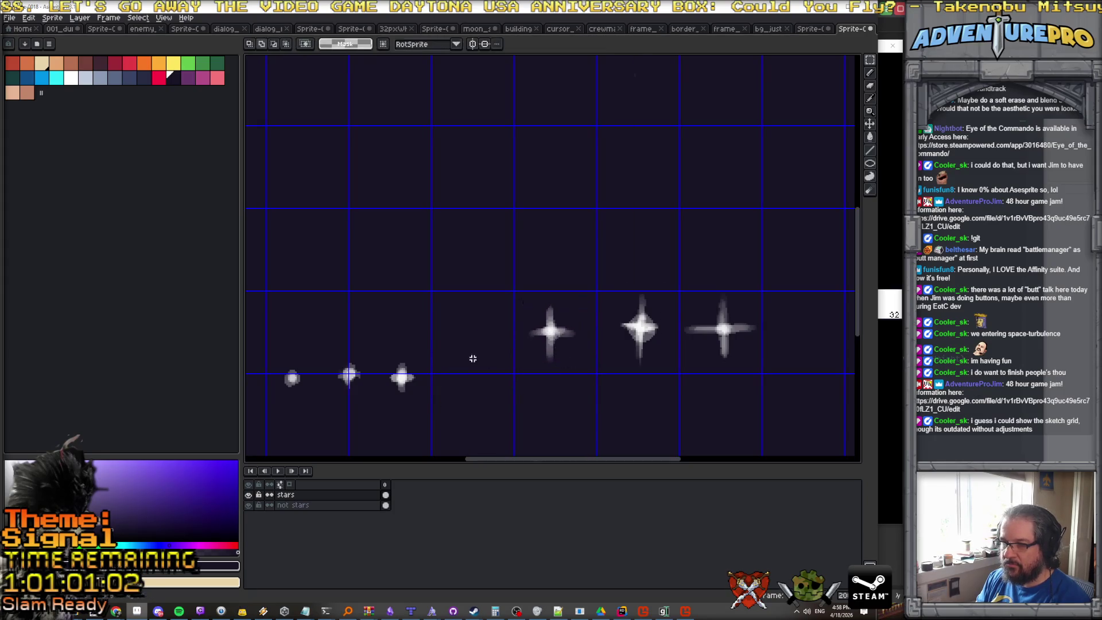
pyautogui.moveTo(389, 358)
pyautogui.mouseDown()
pyautogui.moveTo(420, 394)
pyautogui.moveTo(485, 363)
pyautogui.moveTo(483, 348)
pyautogui.mouseUp()
pyautogui.hotkey('ctrl', 'd')
pyautogui.moveTo(333, 358)
pyautogui.mouseDown()
pyautogui.moveTo(368, 394)
pyautogui.moveTo(395, 348)
pyautogui.moveTo(443, 382)
pyautogui.moveTo(471, 368)
pyautogui.moveTo(385, 383)
pyautogui.moveTo(388, 325)
pyautogui.mouseUp()
pyautogui.hotkey('ctrl', 'd')
pyautogui.hotkey('ctrl', 'd')
pyautogui.moveTo(394, 381); pyautogui.dragTo(476, 376)
pyautogui.moveTo(388, 344)
pyautogui.mouseDown()
pyautogui.moveTo(412, 379)
pyautogui.moveTo(389, 322)
pyautogui.moveTo(396, 335)
pyautogui.moveTo(374, 383)
pyautogui.moveTo(319, 333)
pyautogui.mouseUp()
pyautogui.hotkey('ctrl', 'd')
pyautogui.hotkey('ctrl', 'd')
# Place the X-shaped diagonal star in the empty cell after the largest four-point star.
pyautogui.scroll(-3, 463, 364)
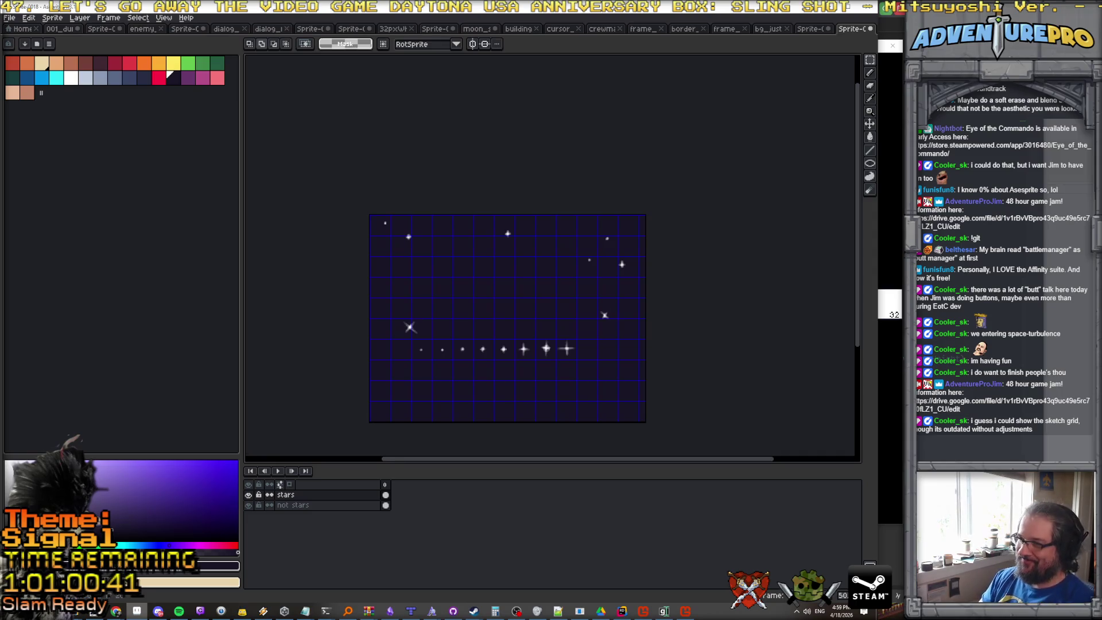
pyautogui.scroll(1, 643, 266)
pyautogui.moveTo(590, 250); pyautogui.dragTo(621, 276)
pyautogui.moveTo(553, 351); pyautogui.dragTo(578, 372)
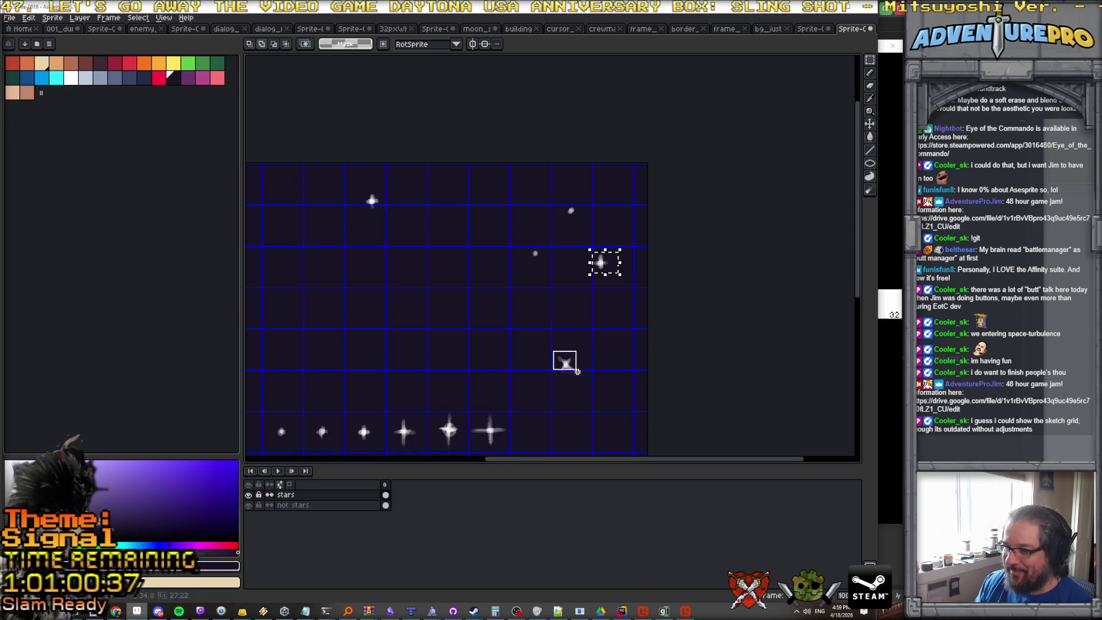
pyautogui.click(565, 363)
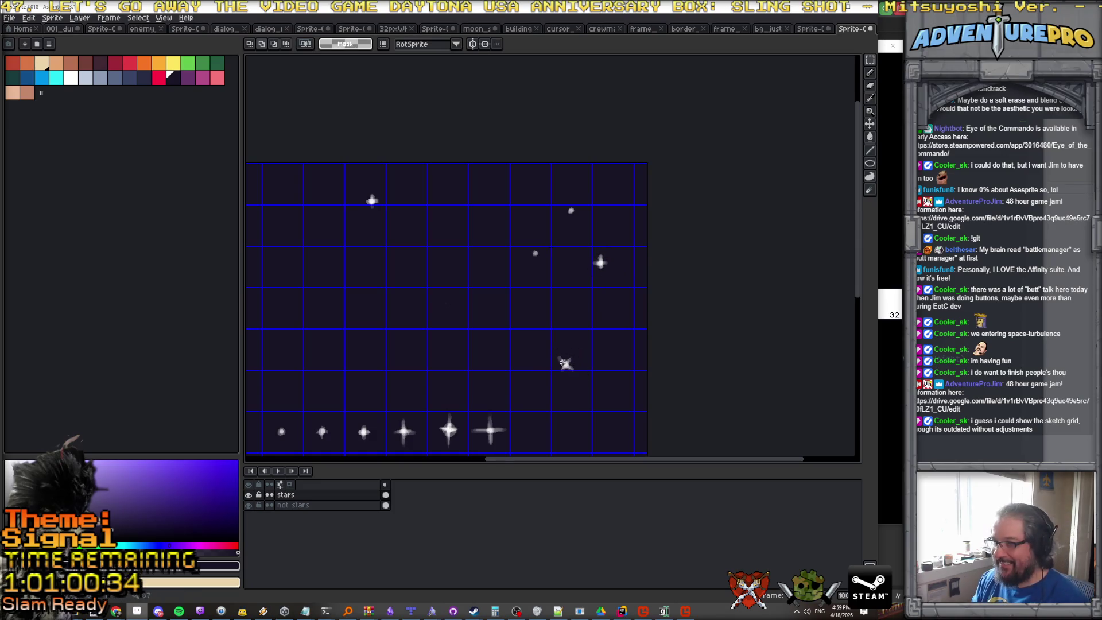
pyautogui.moveTo(550, 349)
pyautogui.mouseDown()
pyautogui.moveTo(590, 387)
pyautogui.moveTo(541, 442)
pyautogui.mouseUp()
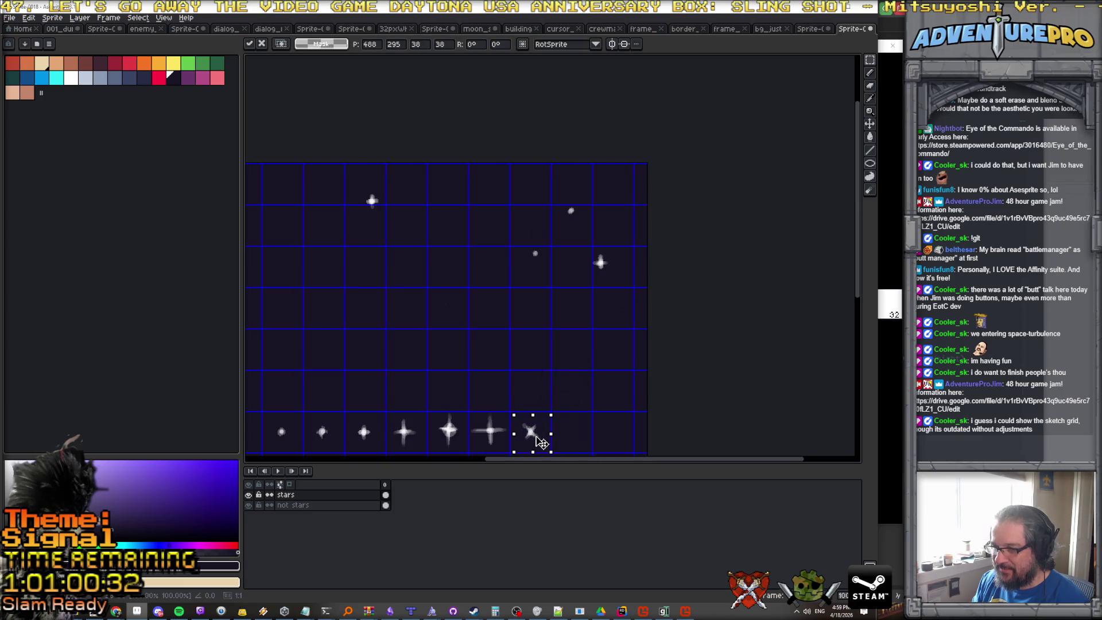
pyautogui.scroll(2, 541, 442)
pyautogui.scroll(-2, 562, 412)
pyautogui.scroll(-1, 562, 413)
pyautogui.scroll(1, 647, 359)
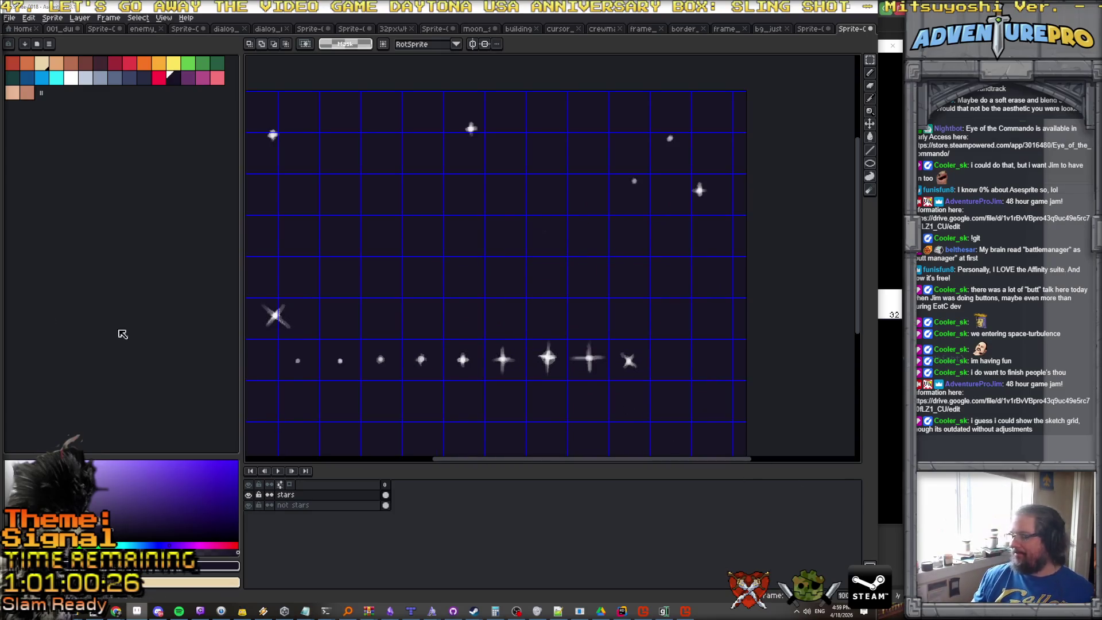